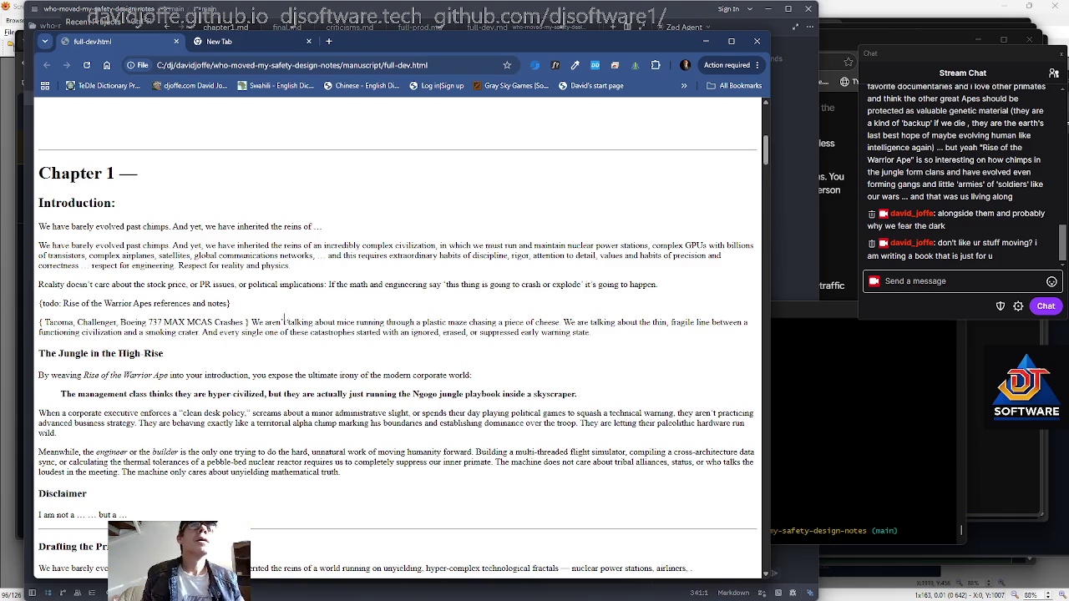
Scroll to the top of full-dev.html and reload the manuscript page
scroll(285, 320, up, 2)
scroll(299, 309, up, 2)
scroll(296, 311, down, 2)
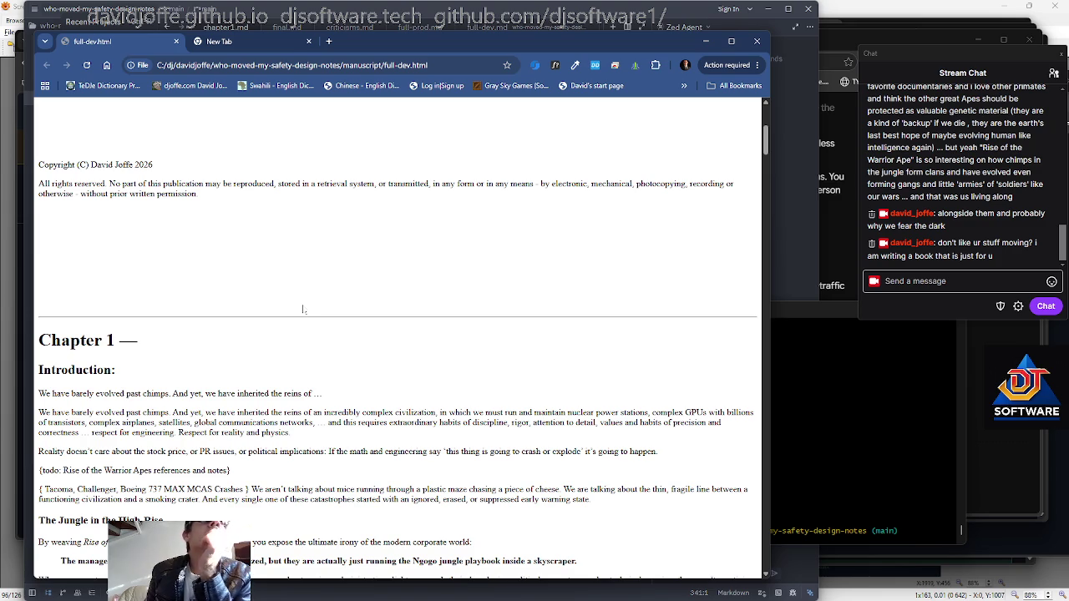
scroll(304, 310, up, 2)
scroll(303, 310, up, 2)
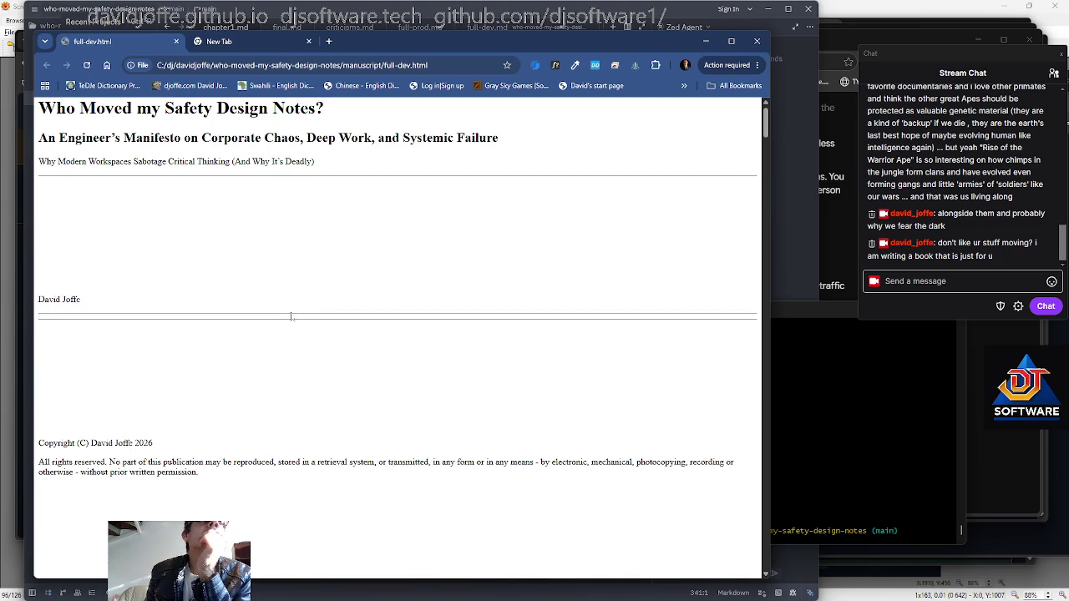
scroll(292, 316, up, 1)
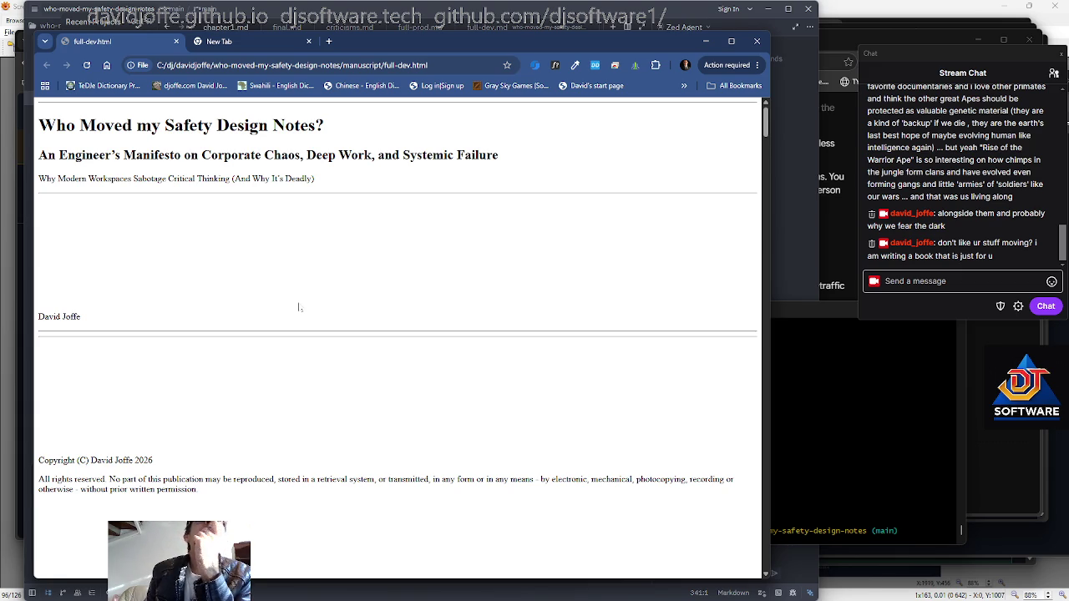
right_click(337, 278)
click(350, 314)
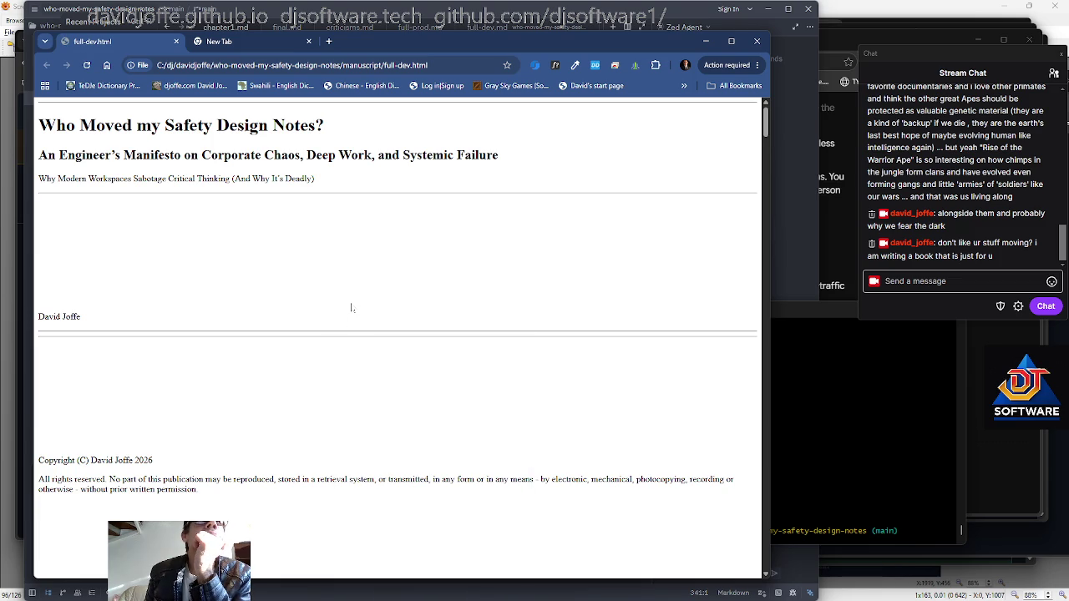
Scroll down through the reloaded manuscript's chapters
scroll(351, 307, down, 2)
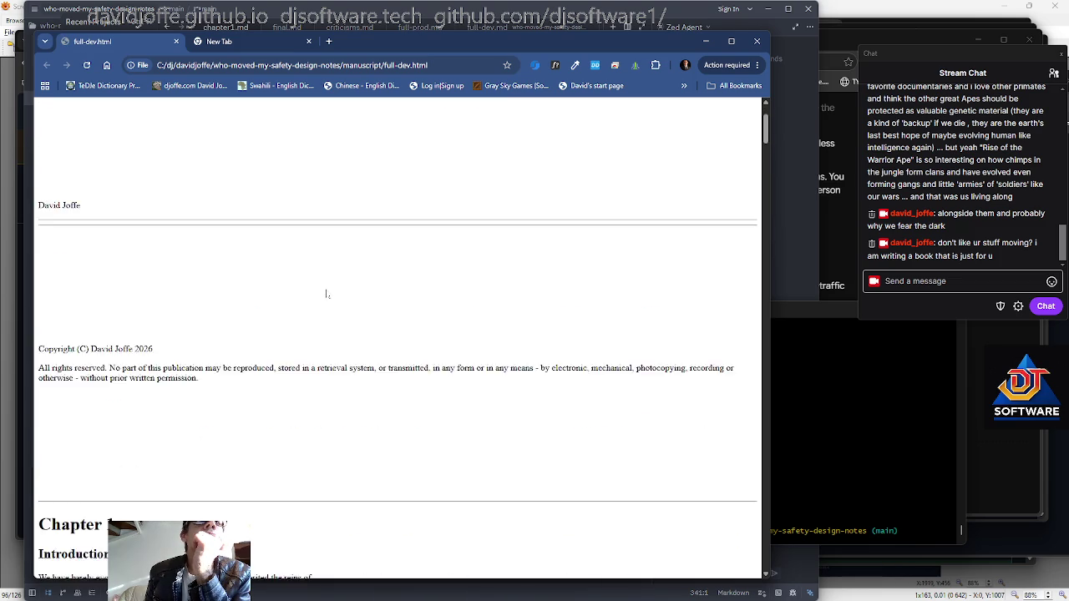
scroll(334, 301, down, 3)
scroll(327, 293, down, 2)
scroll(327, 293, down, 2)
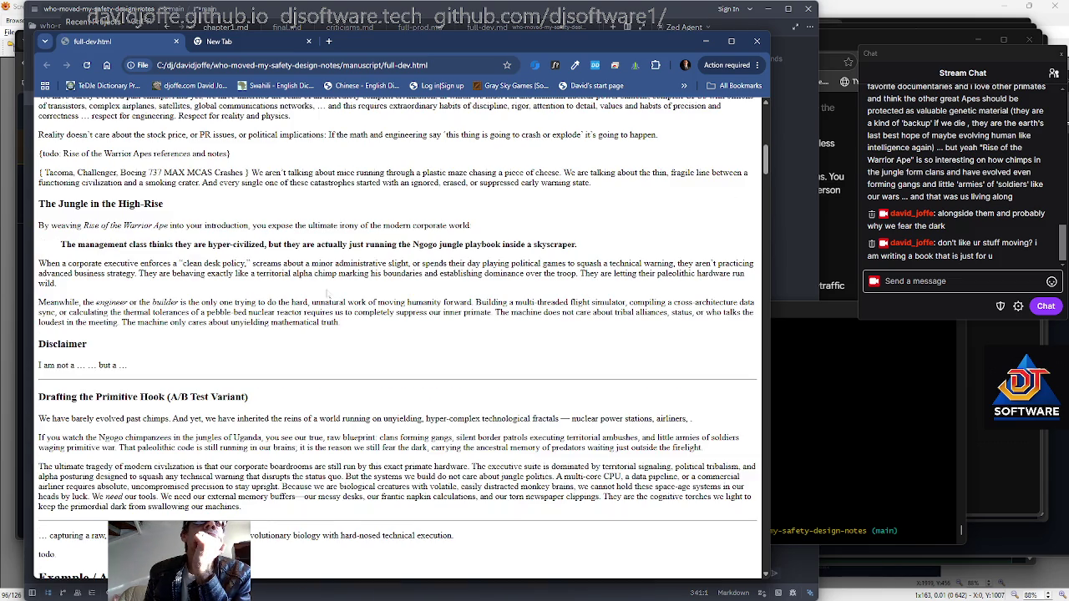
scroll(327, 294, down, 2)
scroll(328, 293, down, 2)
scroll(328, 295, down, 2)
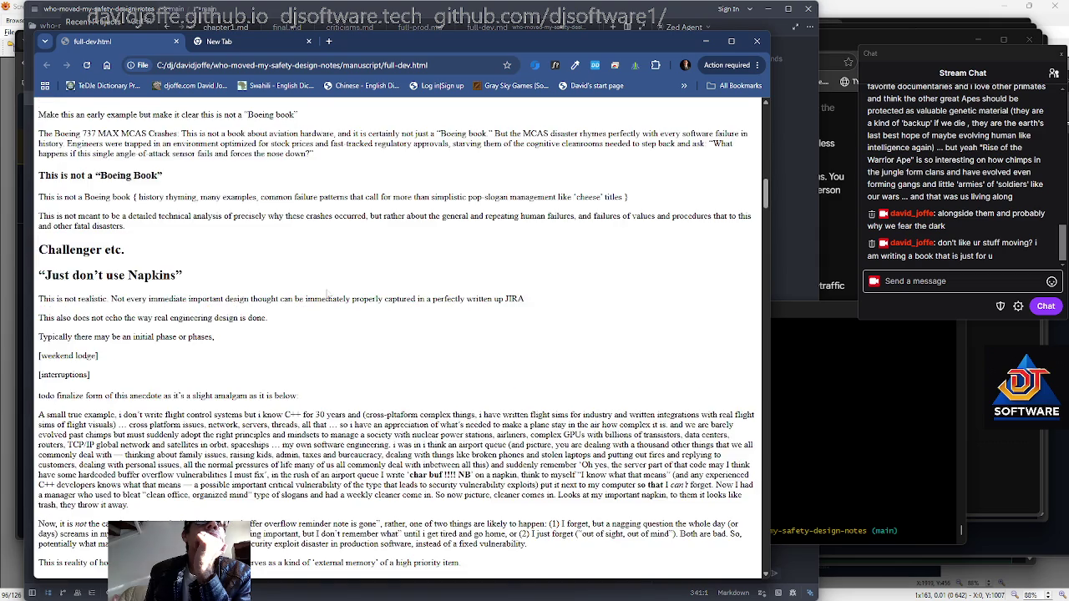
scroll(330, 297, down, 1)
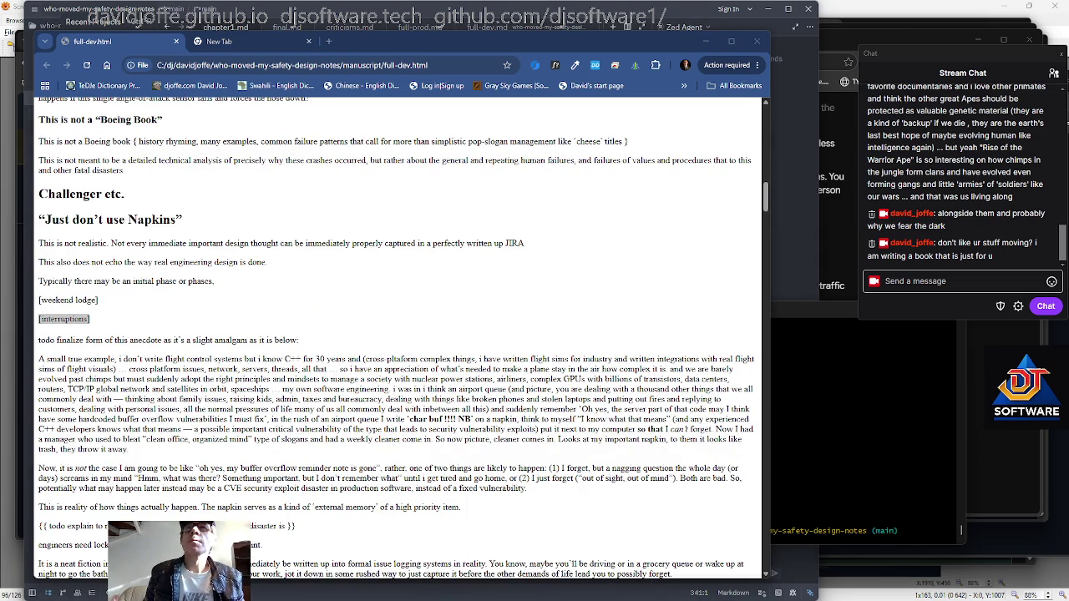
Enter the ./build.sh command at the Git Bash prompt
click(961, 530)
text(./bu)
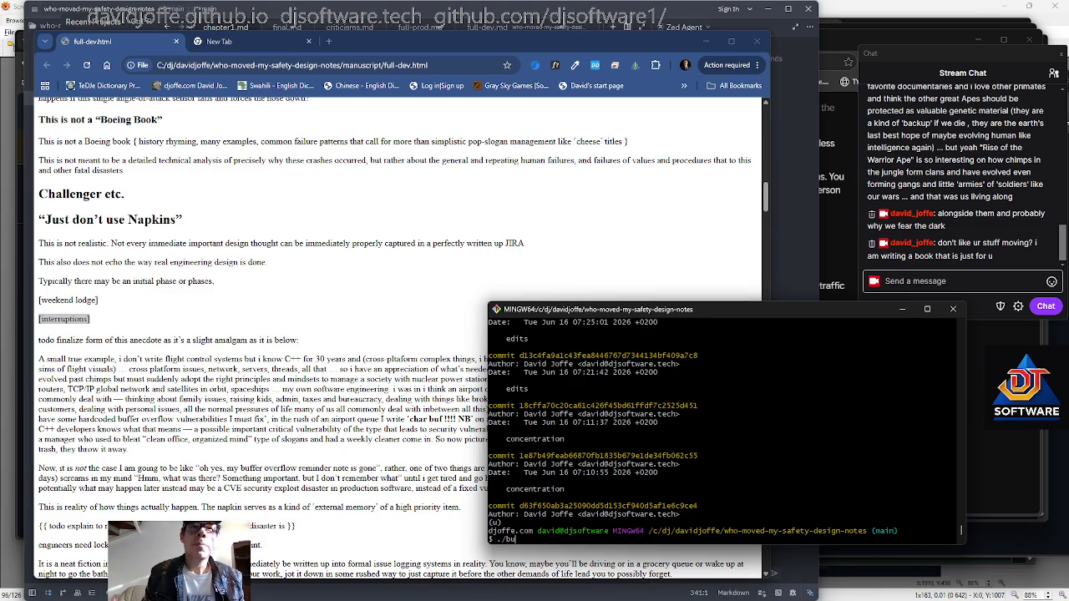
text(.sh)
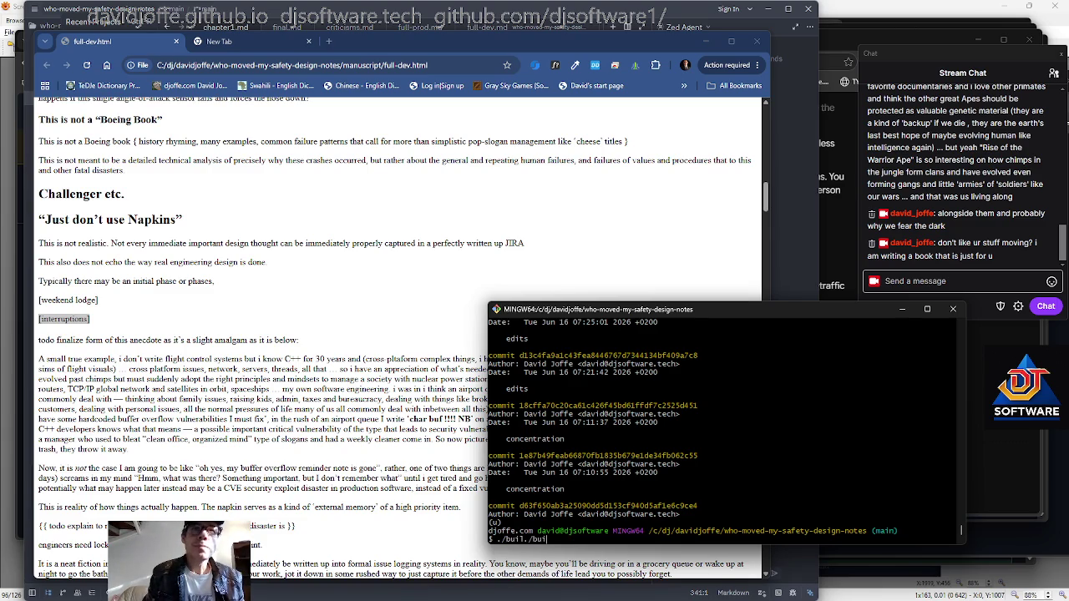
key(BackSpace)
key(BackSpace)
key(BackSpace)
text(/build.sh)
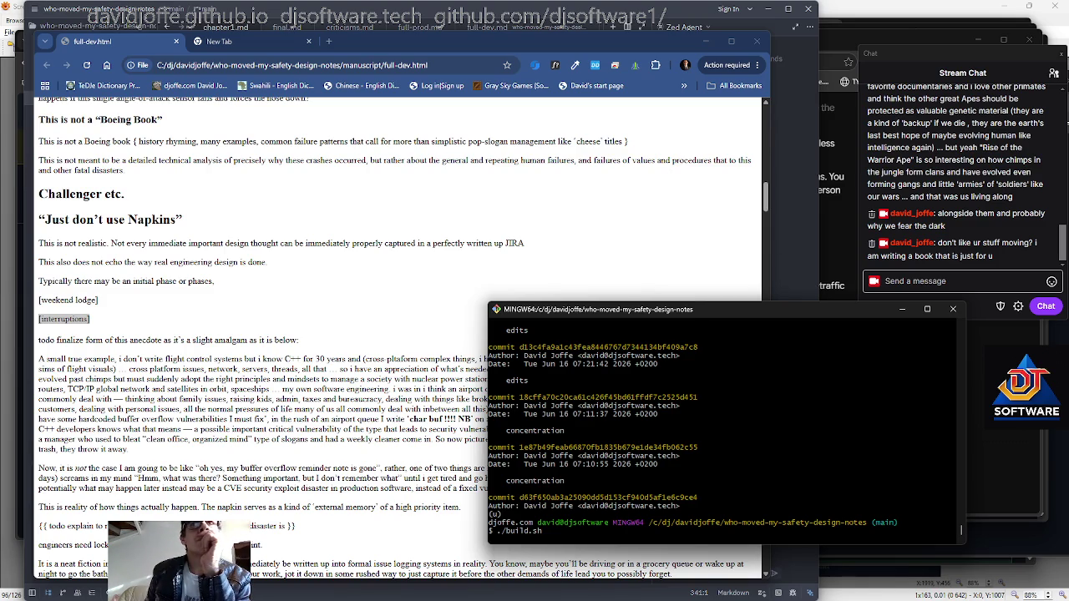
Move the terminal aside, narrow Chrome to reveal Zed, then run ./build.sh
mouse_move(761, 317)
mouse_down()
mouse_move(854, 325)
mouse_move(1050, 303)
mouse_up()
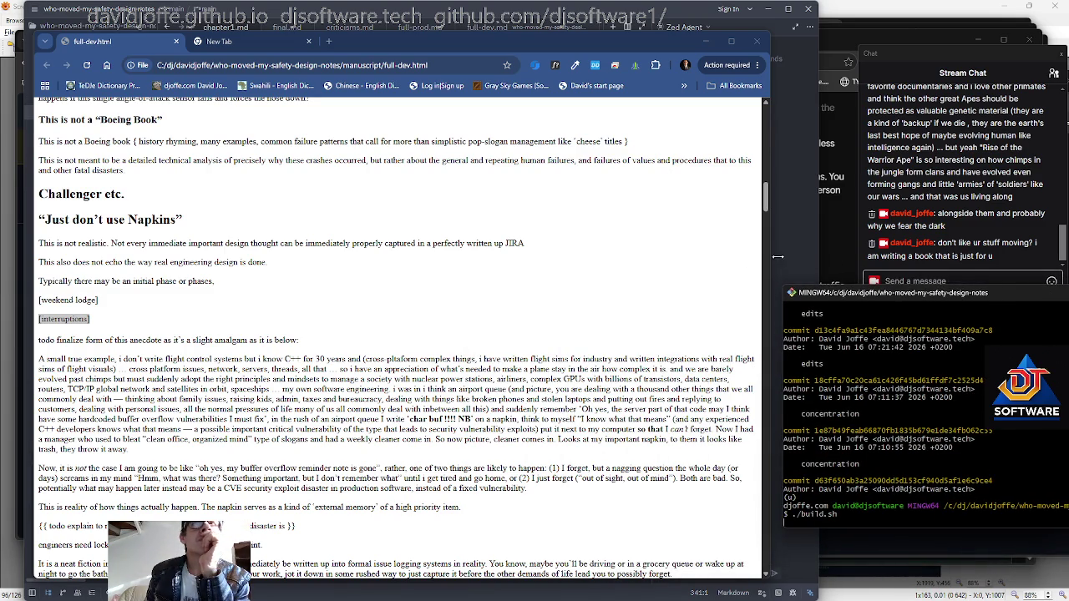
drag(770, 242, 617, 242)
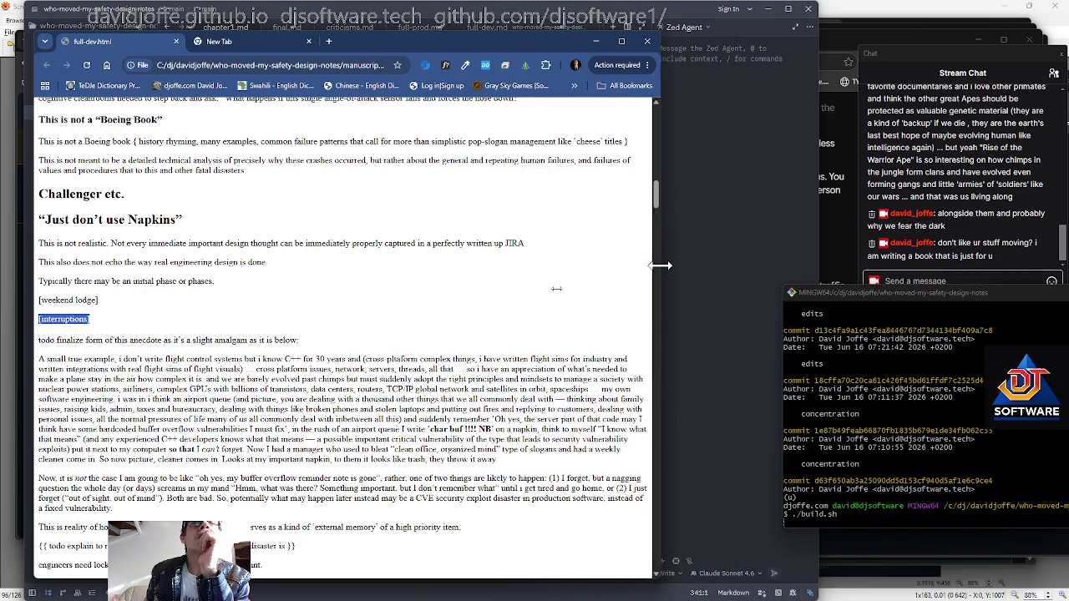
drag(873, 294, 738, 291)
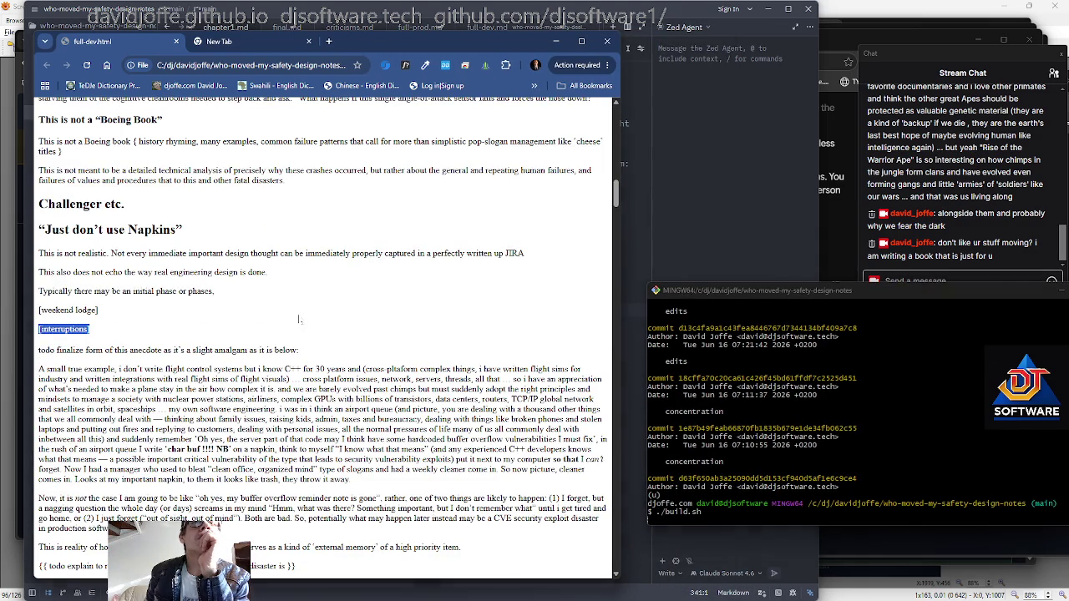
scroll(306, 321, down, 1)
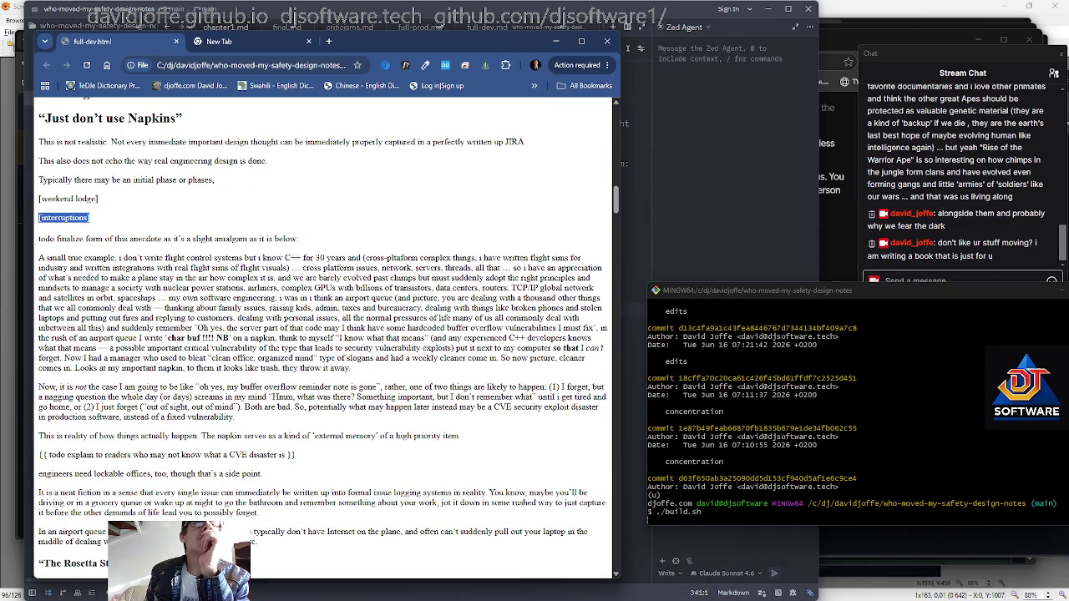
key(alt+Tab)
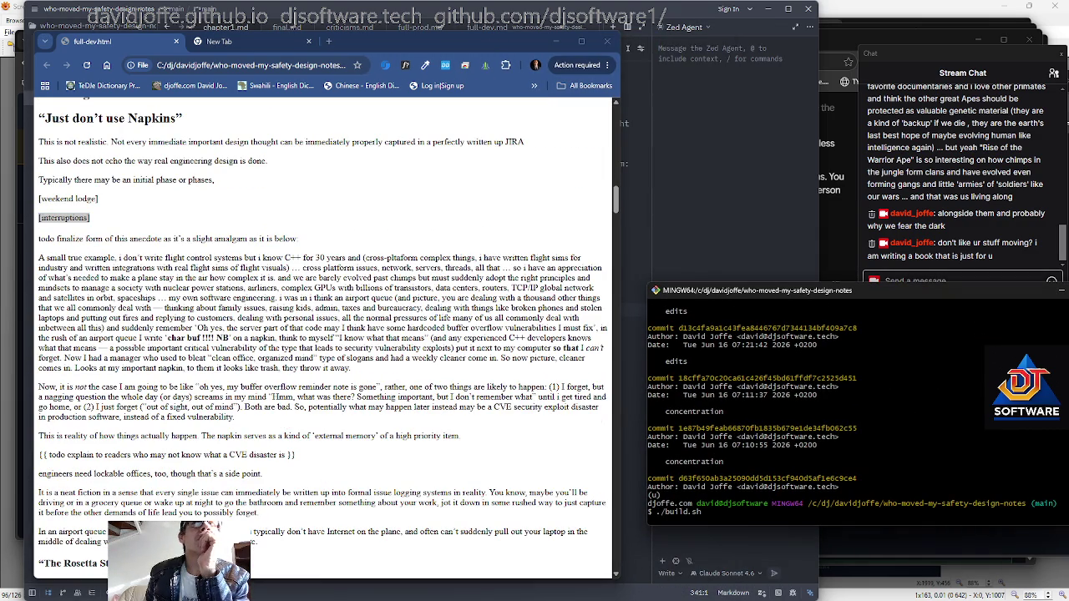
drag(817, 292, 795, 289)
key(Return)
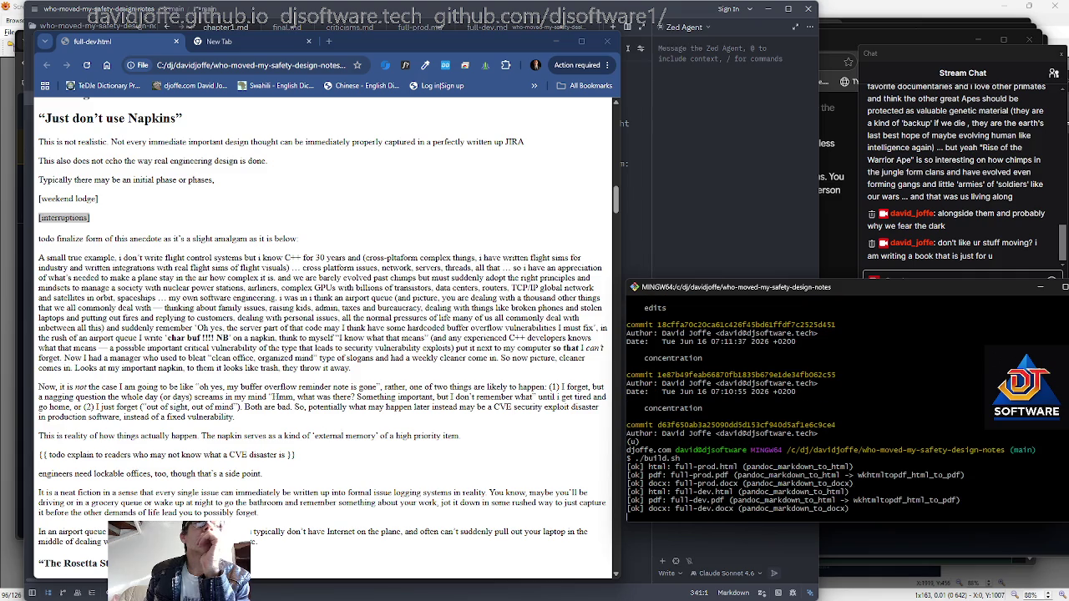
Scroll through full-dev.html, briefly selecting the CVE todo note
click(220, 417)
scroll(225, 417, down, 3)
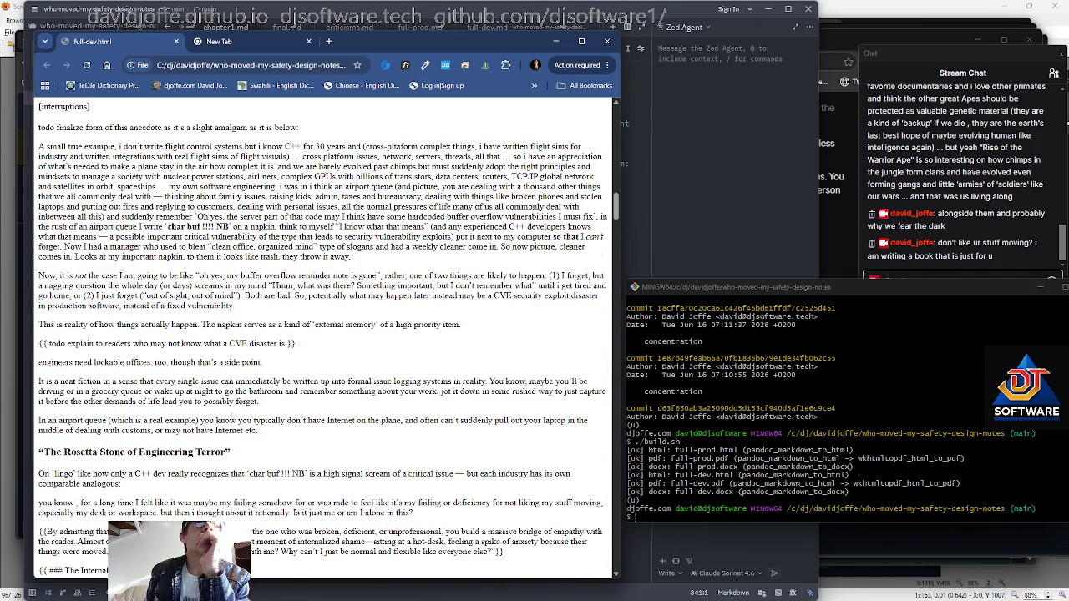
scroll(240, 418, up, 1)
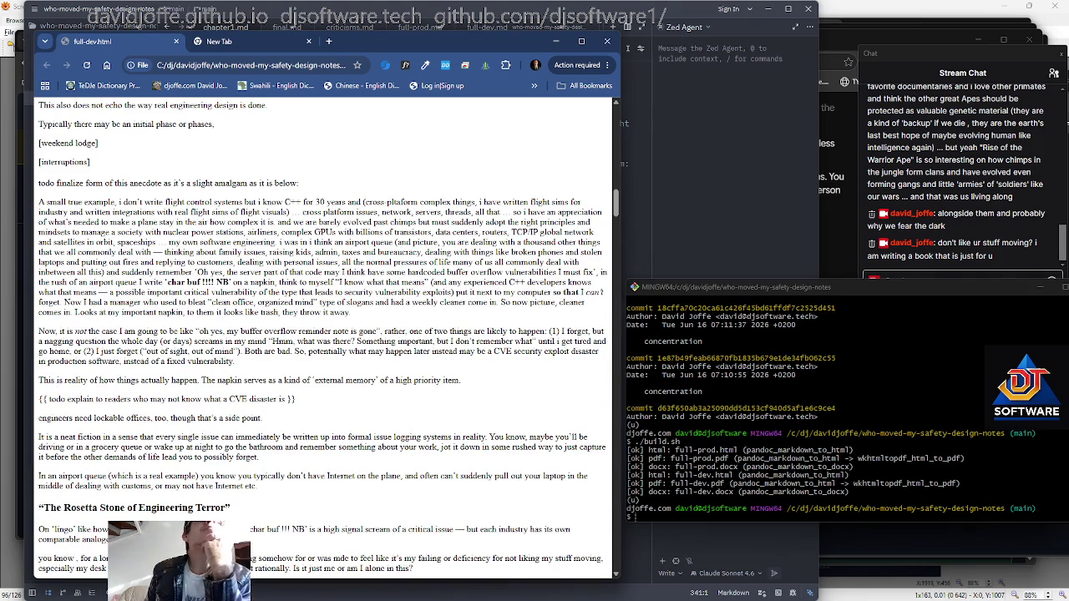
ctrl+scroll(228, 437, up, 1)
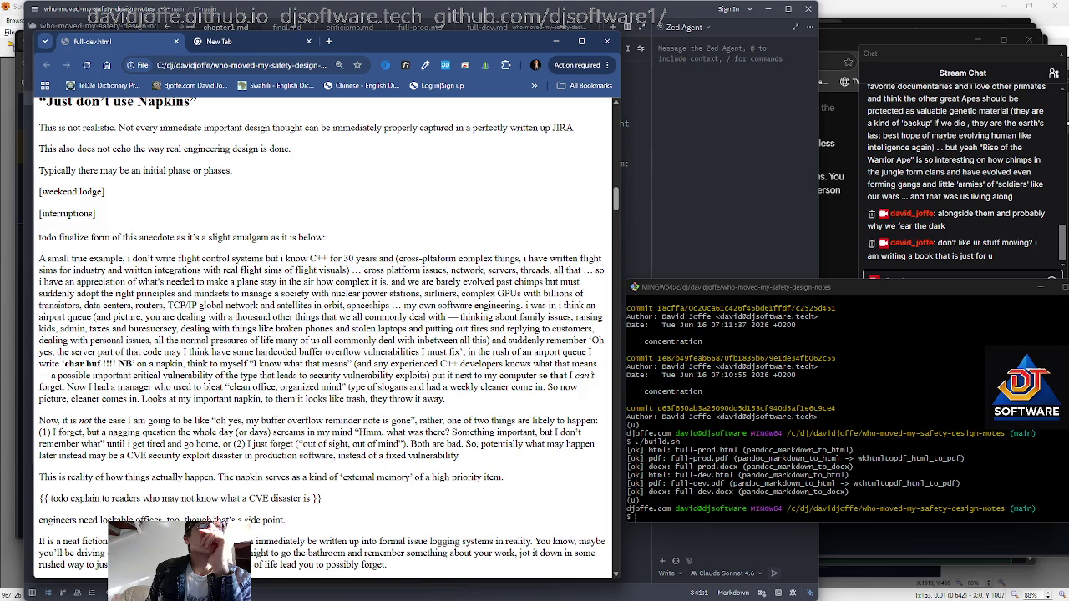
scroll(322, 335, down, 1)
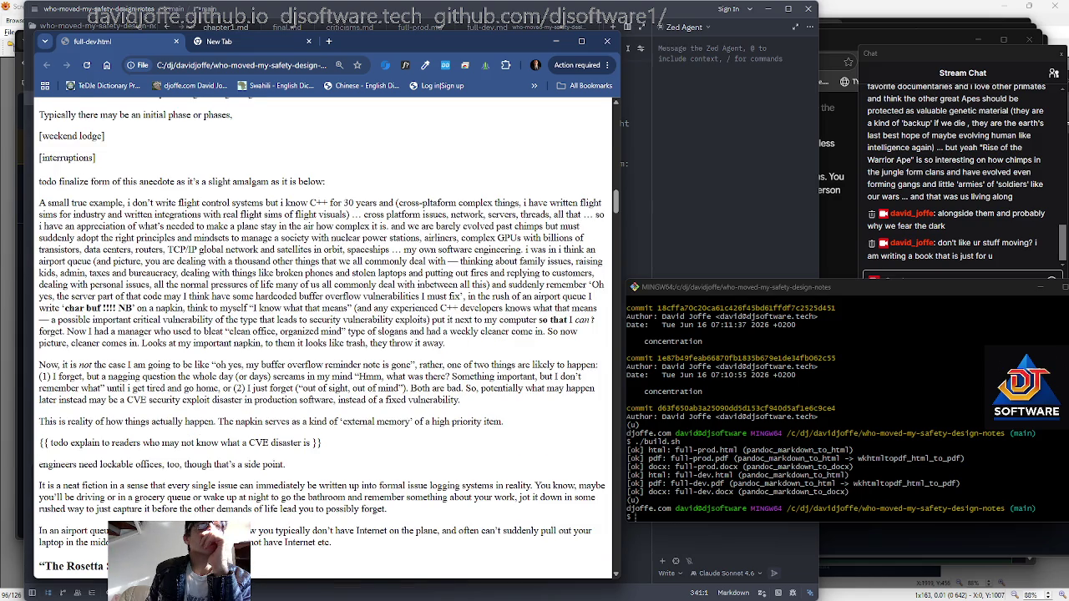
scroll(323, 338, down, 1)
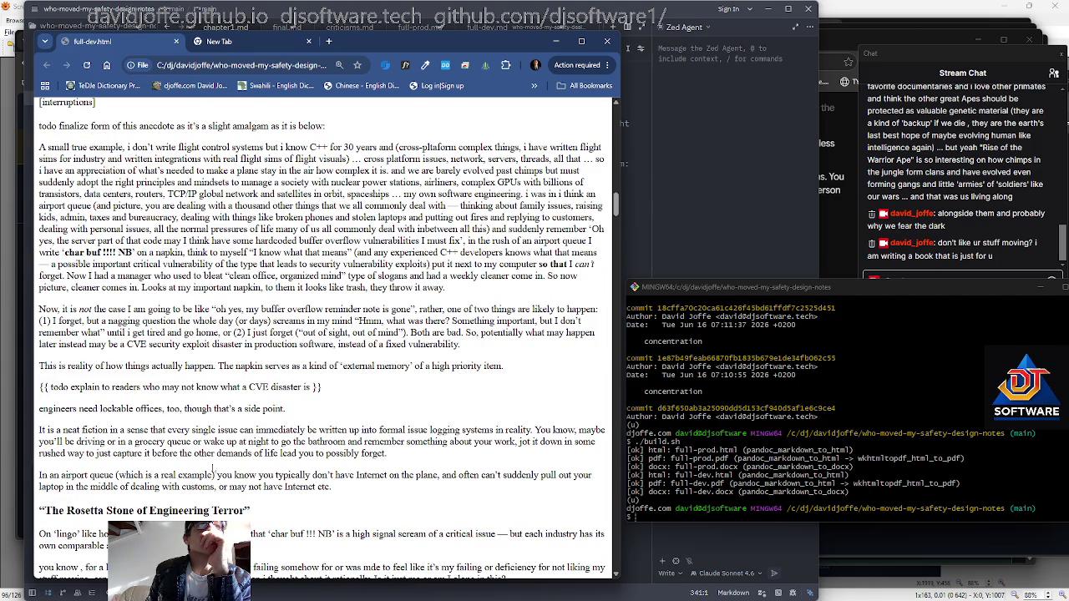
drag(309, 387, 71, 387)
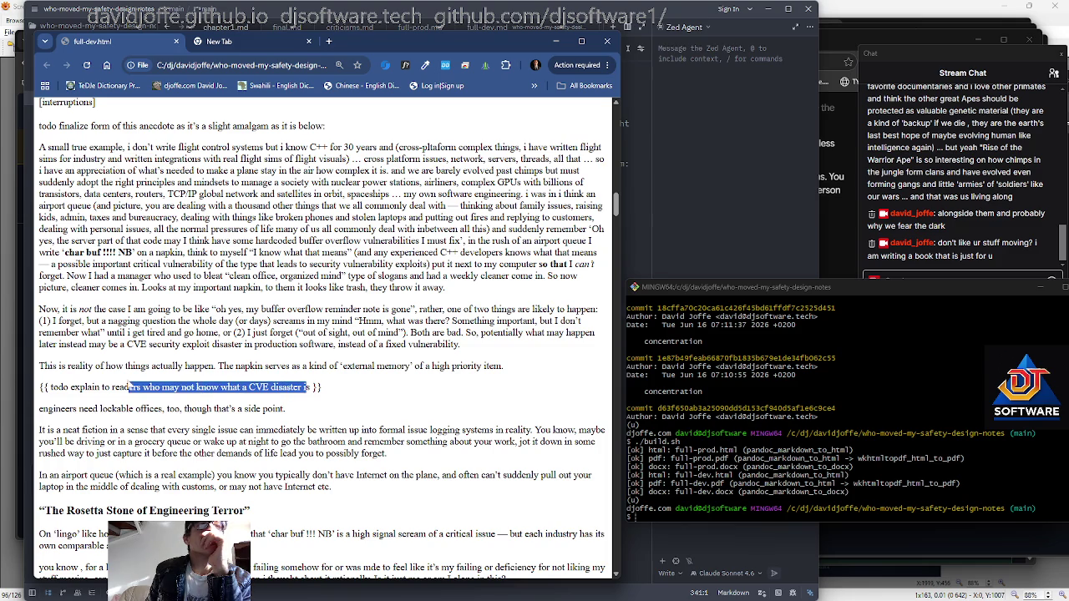
click(71, 386)
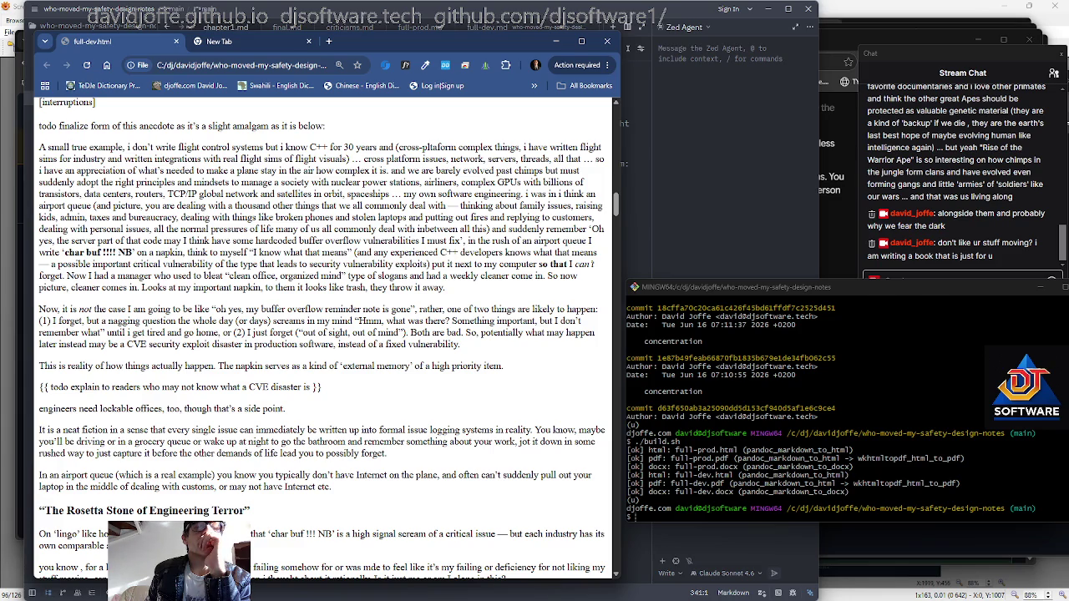
scroll(322, 339, down, 1)
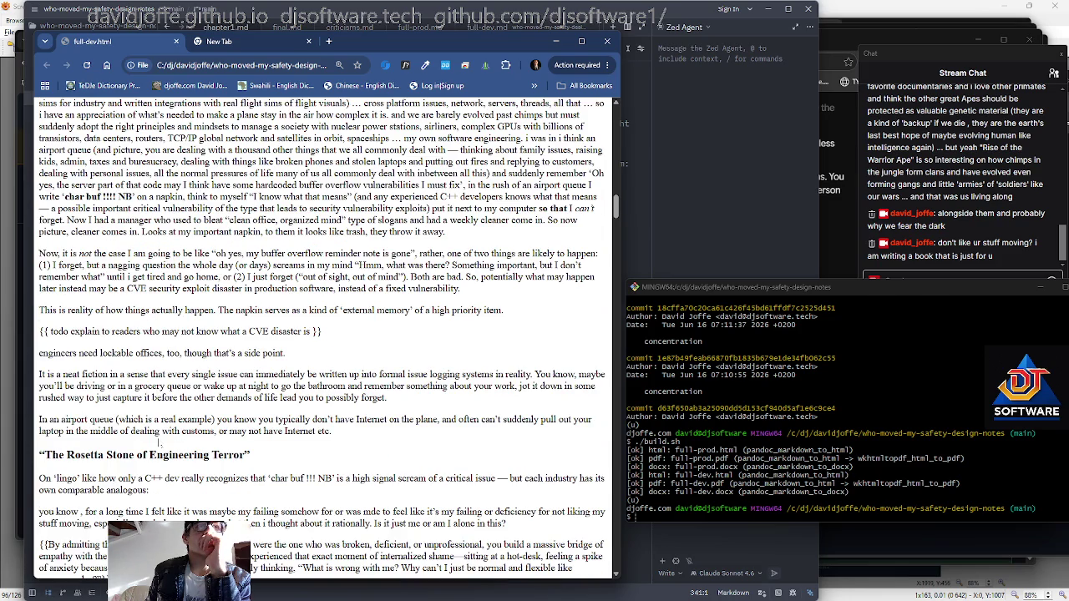
scroll(159, 444, down, 1)
scroll(159, 443, down, 2)
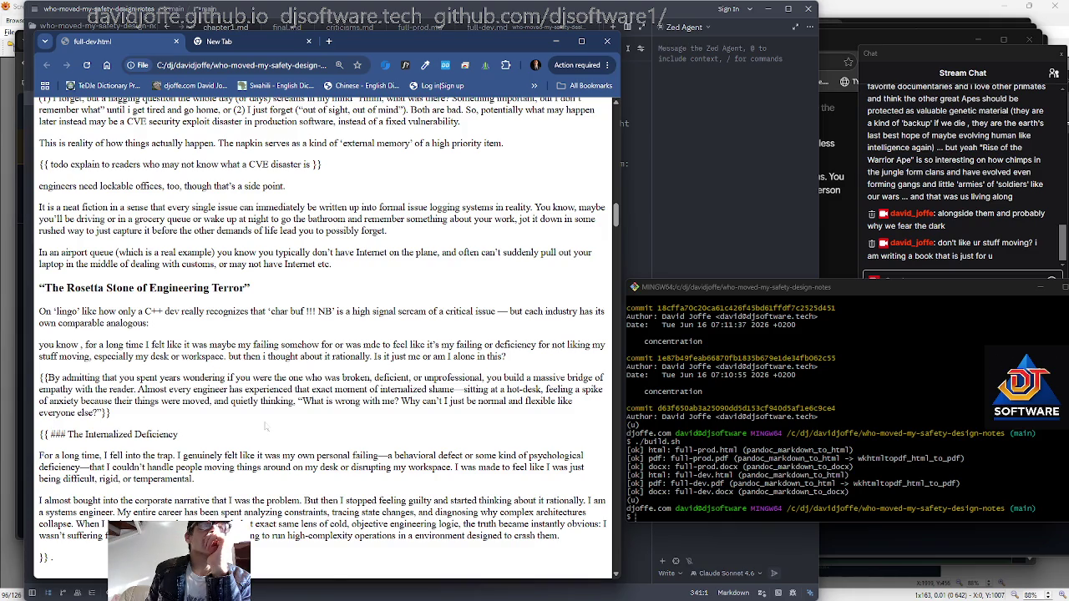
Reload full-dev.html and return to Chapter 1's Introduction, selecting its second paragraph
right_click(224, 333)
click(265, 377)
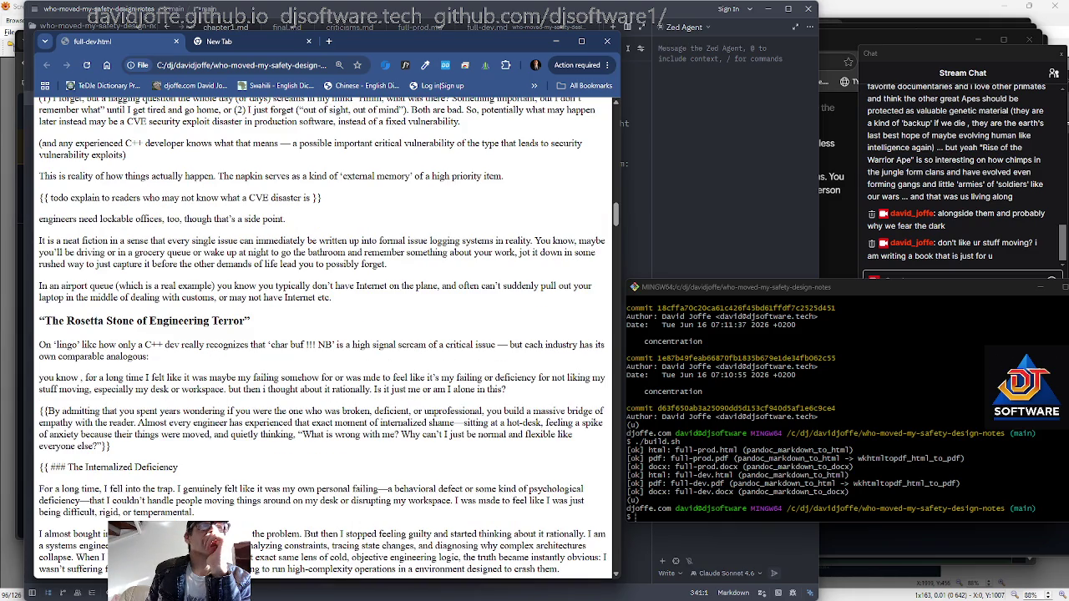
scroll(250, 470, up, 3)
scroll(249, 470, down, 3)
scroll(250, 466, up, 3)
scroll(250, 464, down, 10)
scroll(244, 451, up, 3)
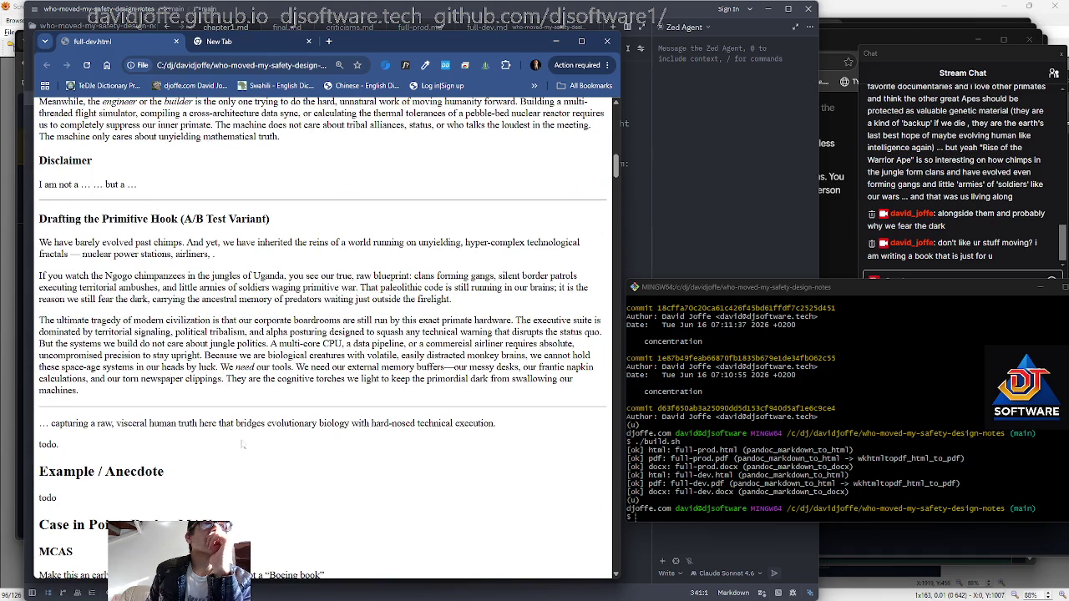
scroll(242, 443, up, 1)
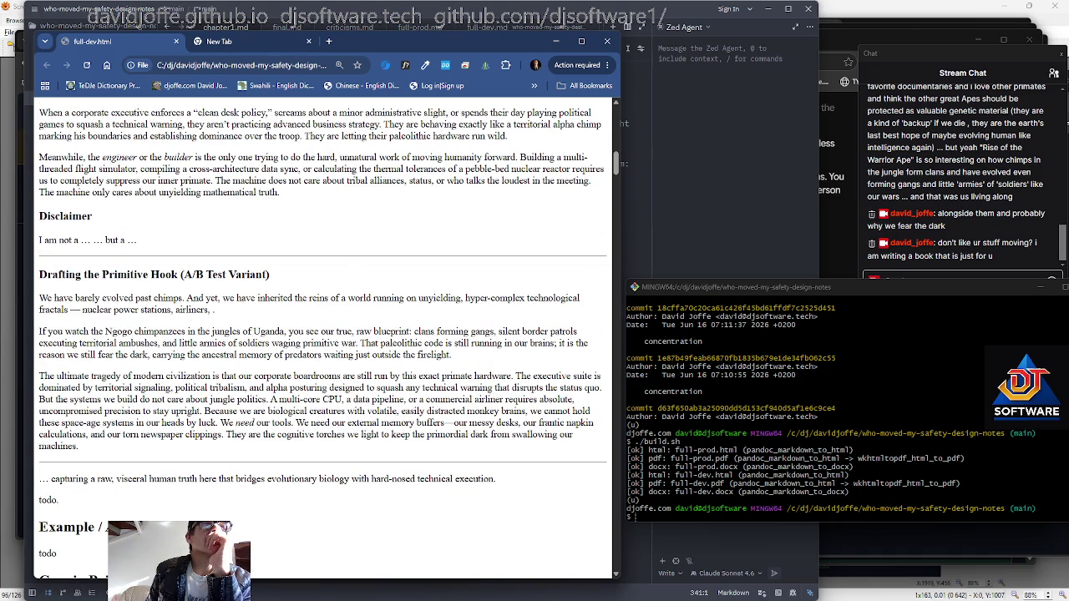
scroll(143, 361, up, 6)
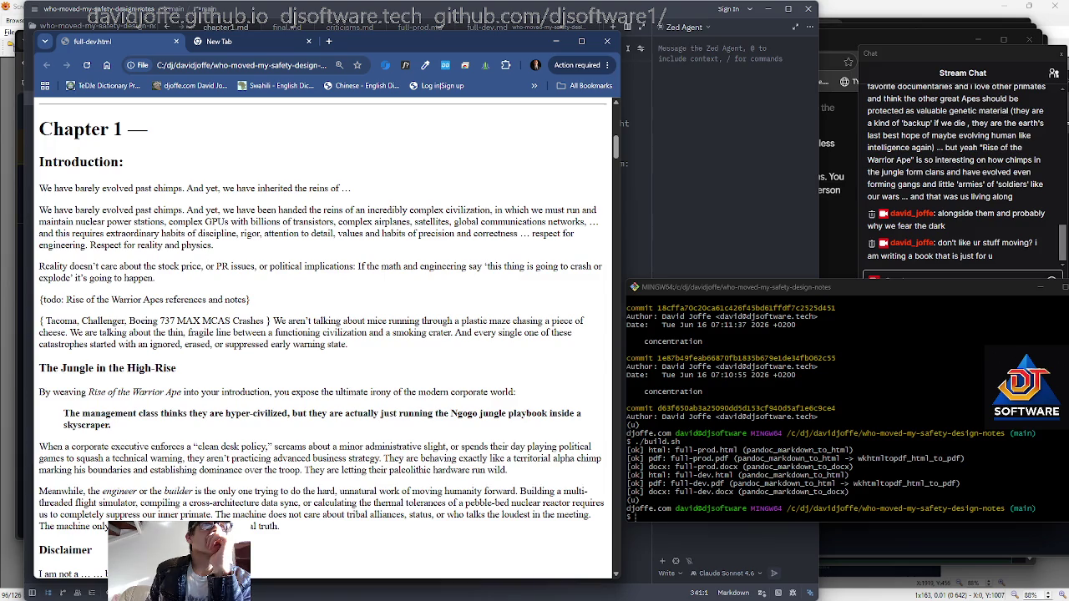
mouse_move(39, 210)
mouse_down()
mouse_move(326, 251)
mouse_move(407, 344)
mouse_up()
Copy the second Introduction paragraph and post it in Stream Chat
scroll(406, 344, up, 1)
right_click(358, 323)
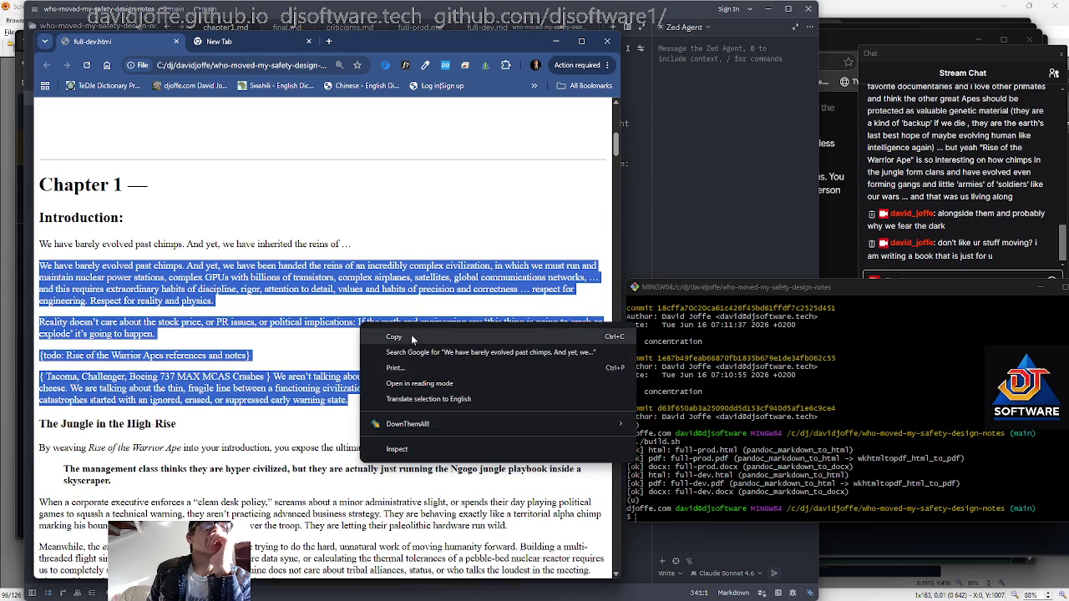
click(380, 336)
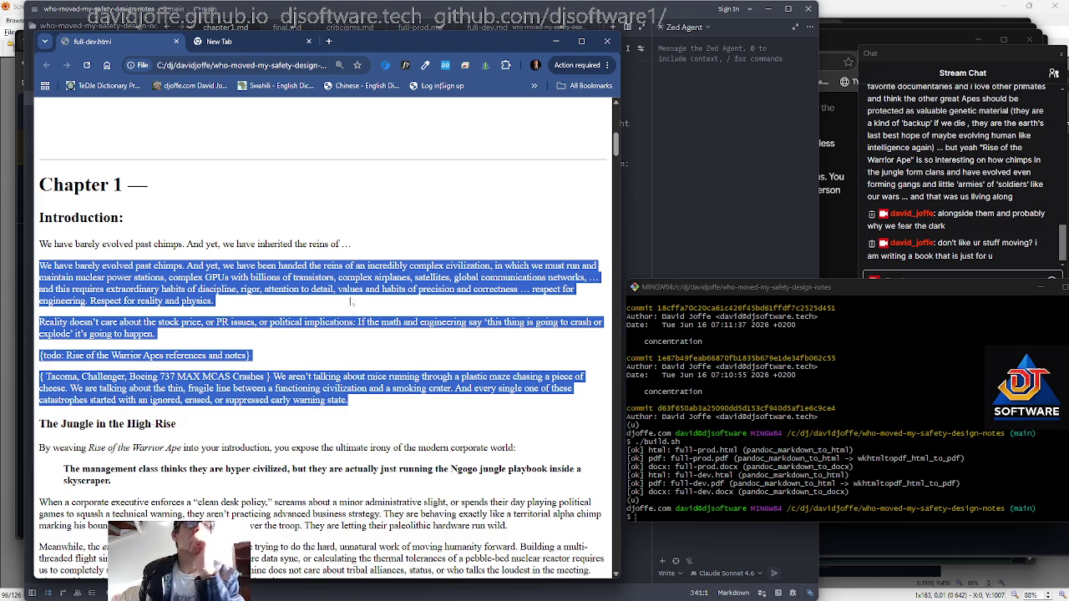
click(940, 322)
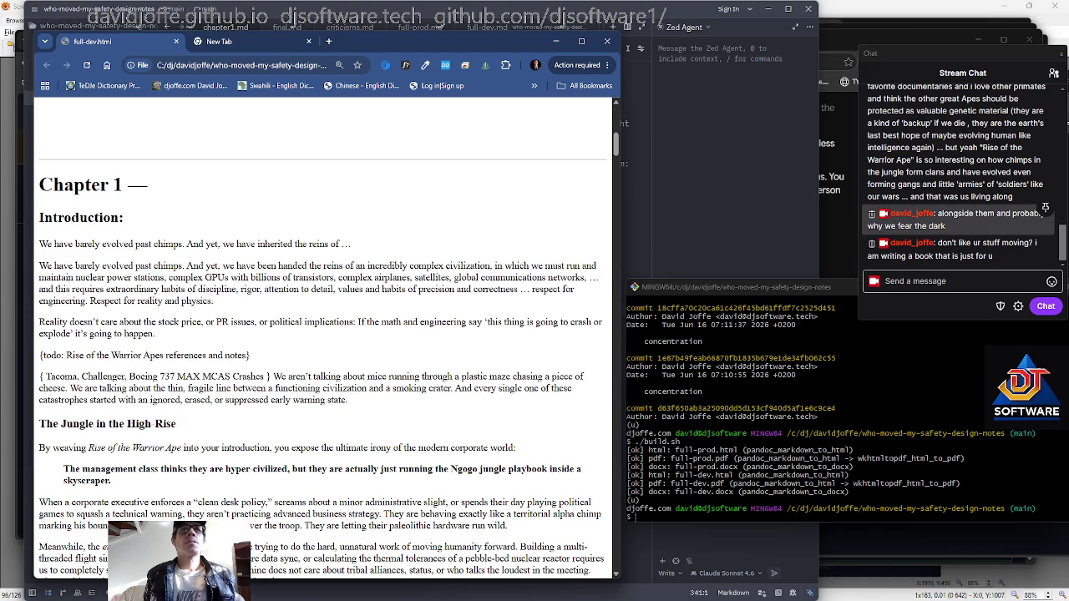
drag(214, 302, 38, 266)
key(ctrl+c)
click(961, 281)
key(ctrl+v)
key(Return)
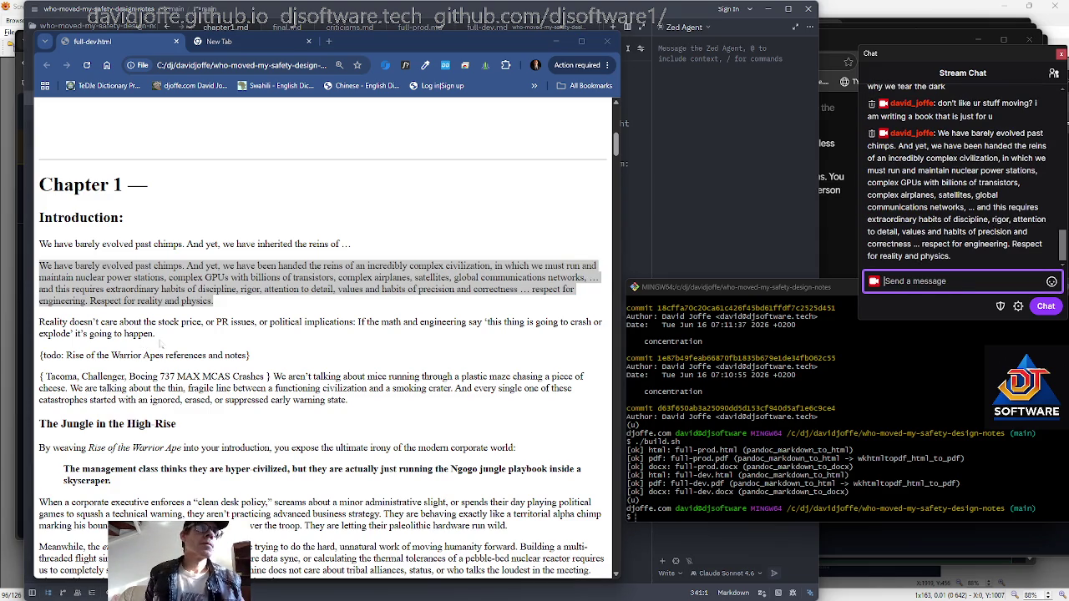
Post the 'Reality doesn't care' and 'Tacoma, Challenger' paragraphs to Stream Chat
drag(159, 337, 23, 313)
key(ctrl+c)
click(960, 282)
key(ctrl+v)
key(Return)
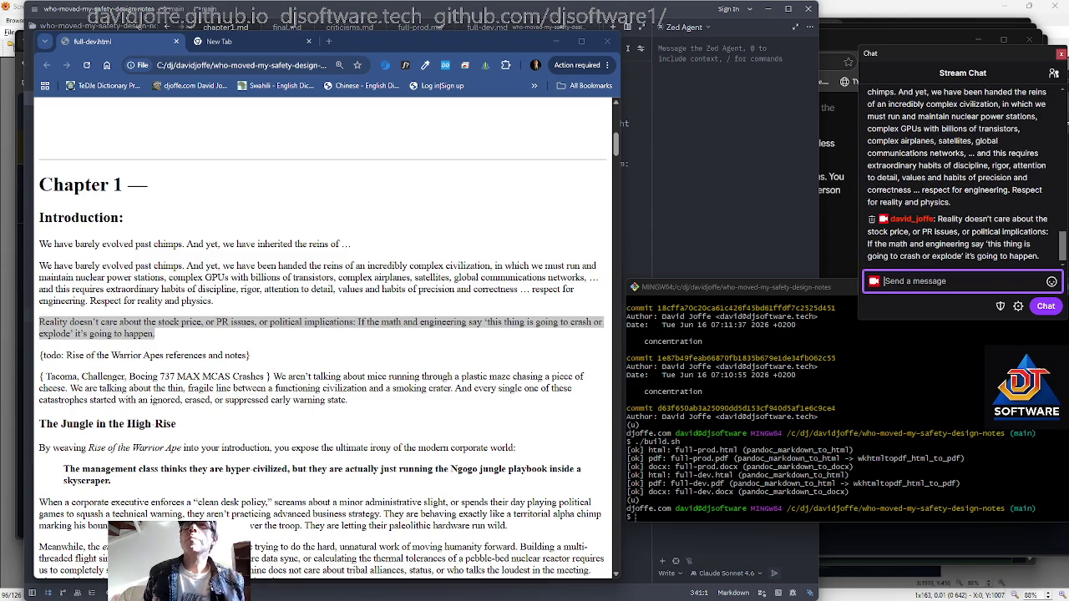
mouse_move(348, 400)
mouse_down()
mouse_move(164, 377)
mouse_move(35, 376)
mouse_up()
key(ctrl+c)
click(879, 284)
key(ctrl+v)
key(Return)
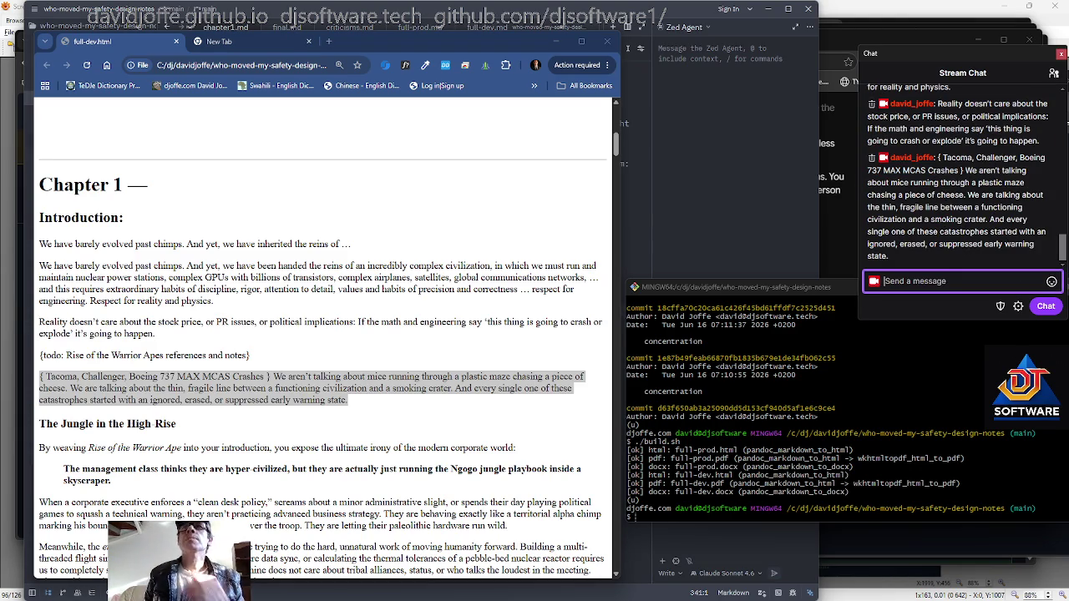
Make the Stream Chat window taller, then show the Task View window overview
drag(955, 322, 918, 469)
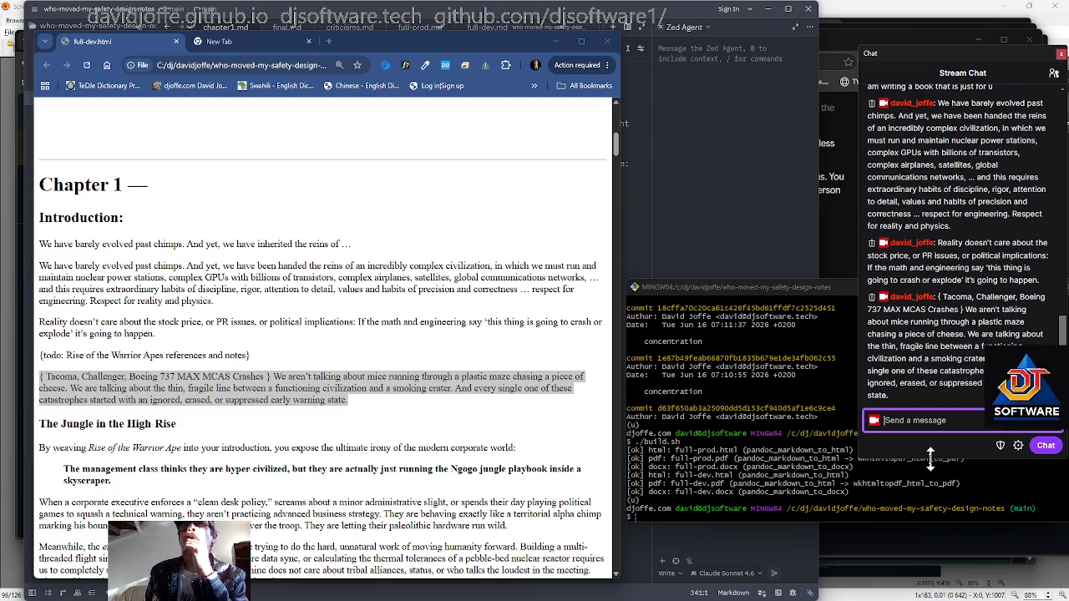
click(919, 463)
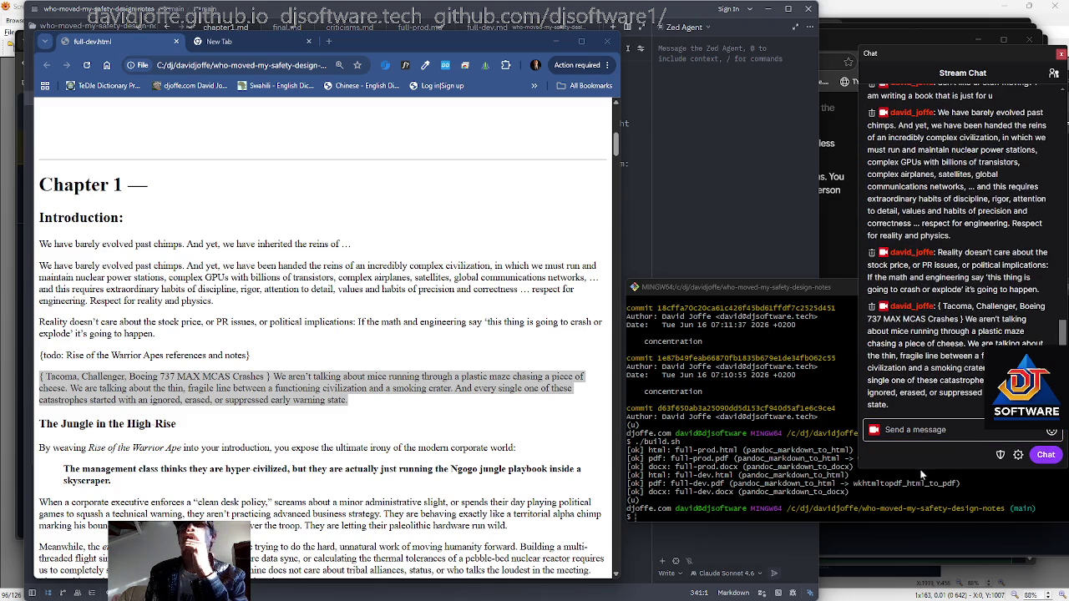
drag(921, 469, 921, 508)
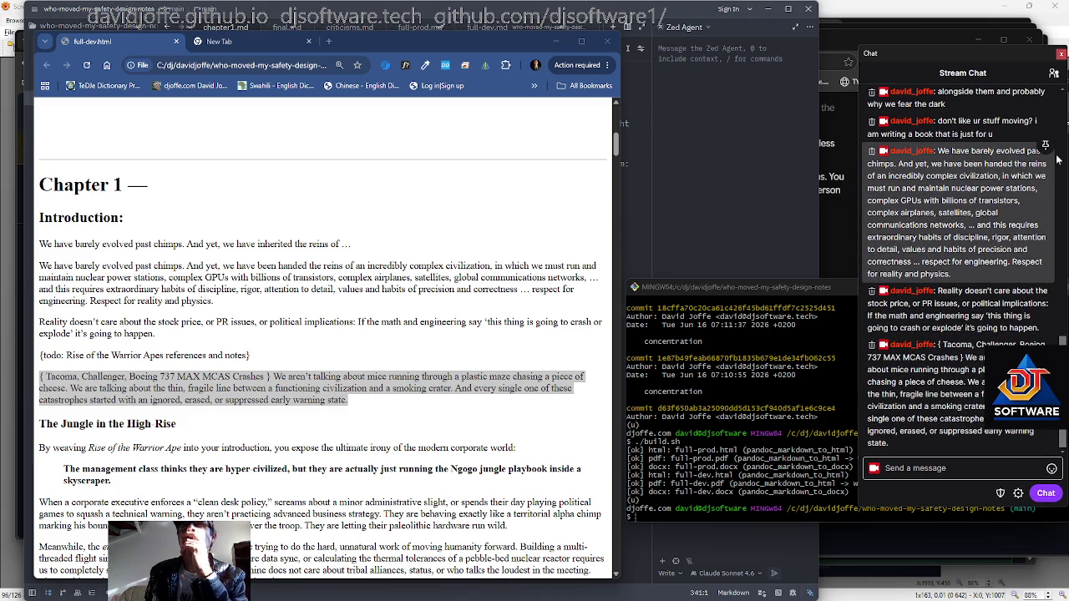
mouse_move(952, 127)
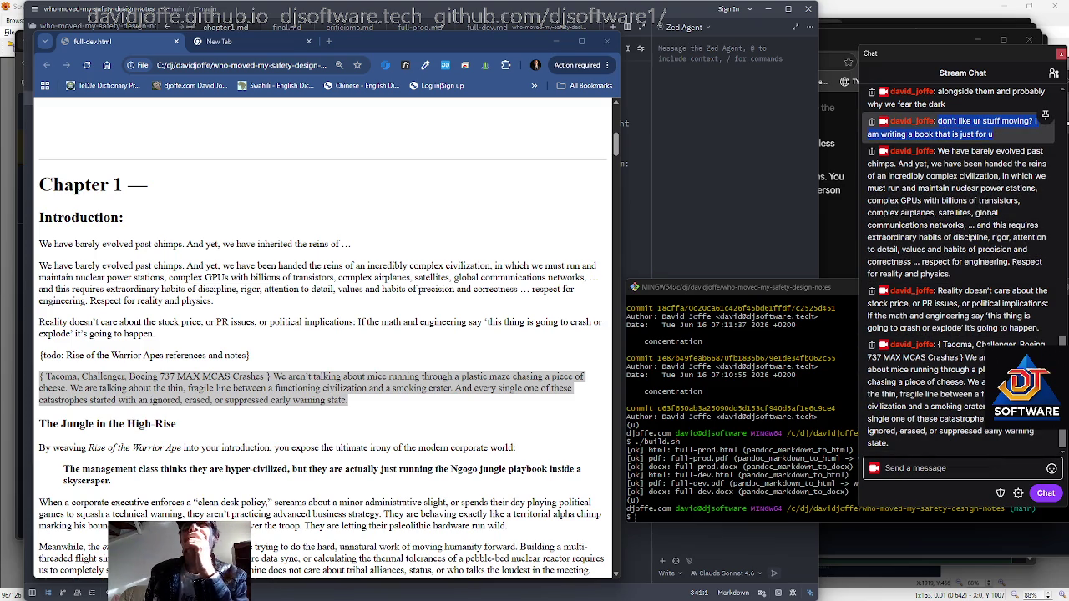
right_click(947, 124)
click(990, 153)
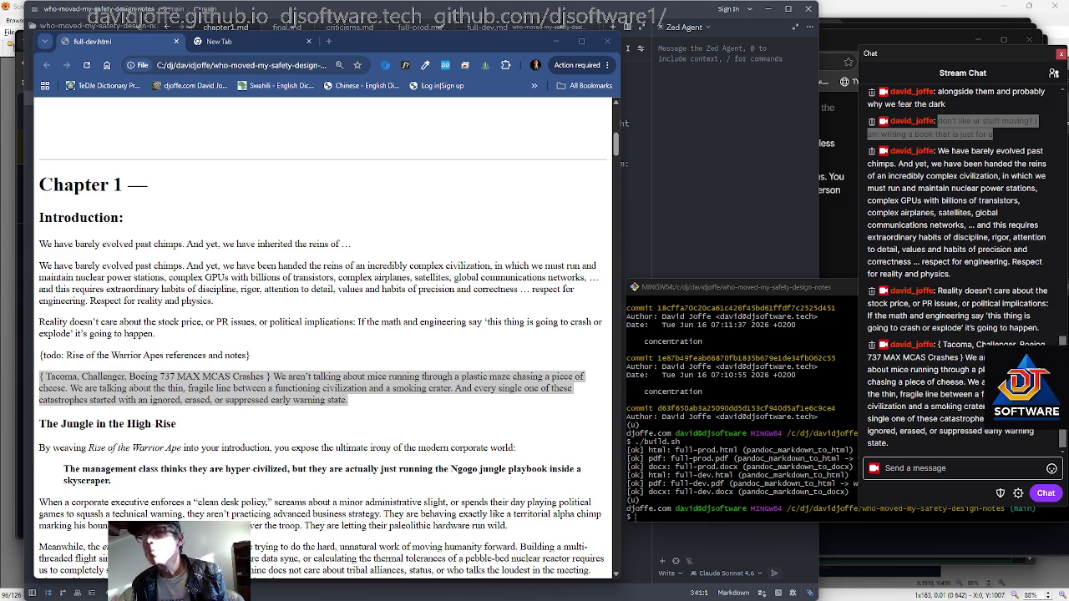
key(alt+Tab)
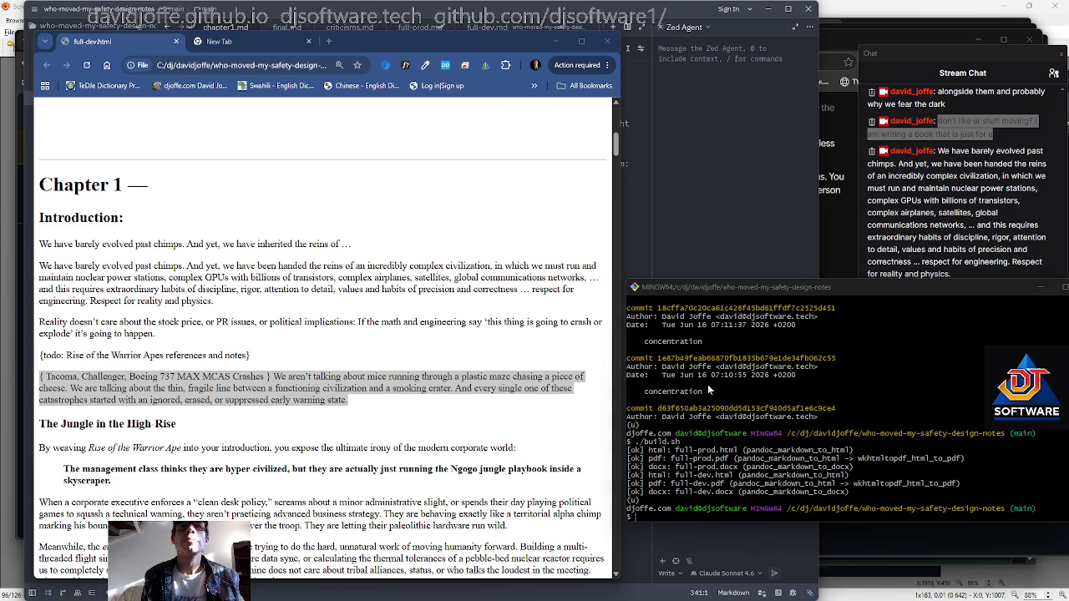
key(super+Tab)
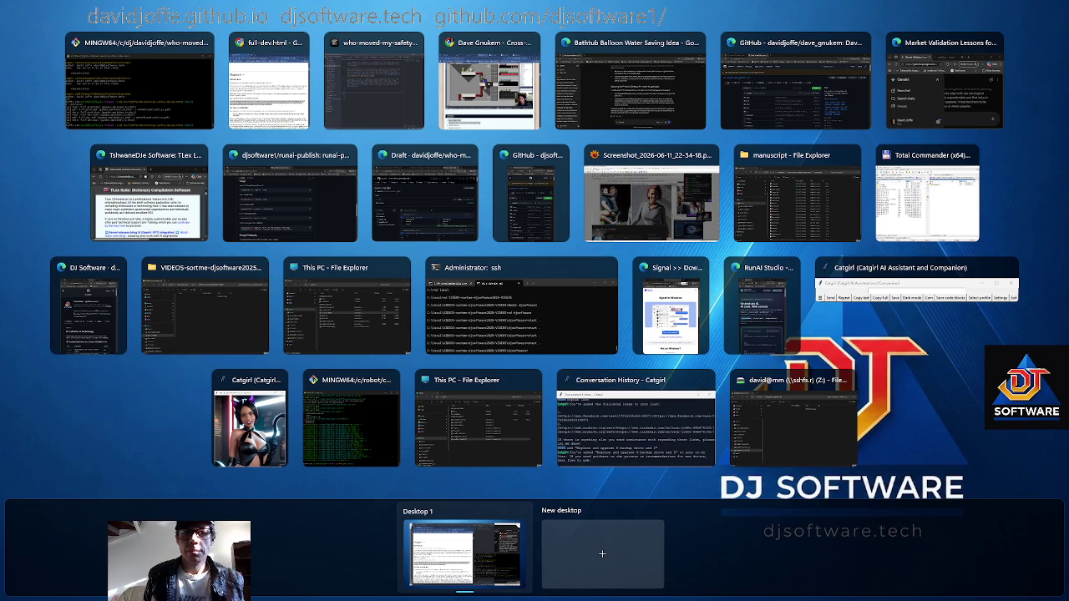
Close Task View and clear the selection on Chapter 1's Introduction page
key(Escape)
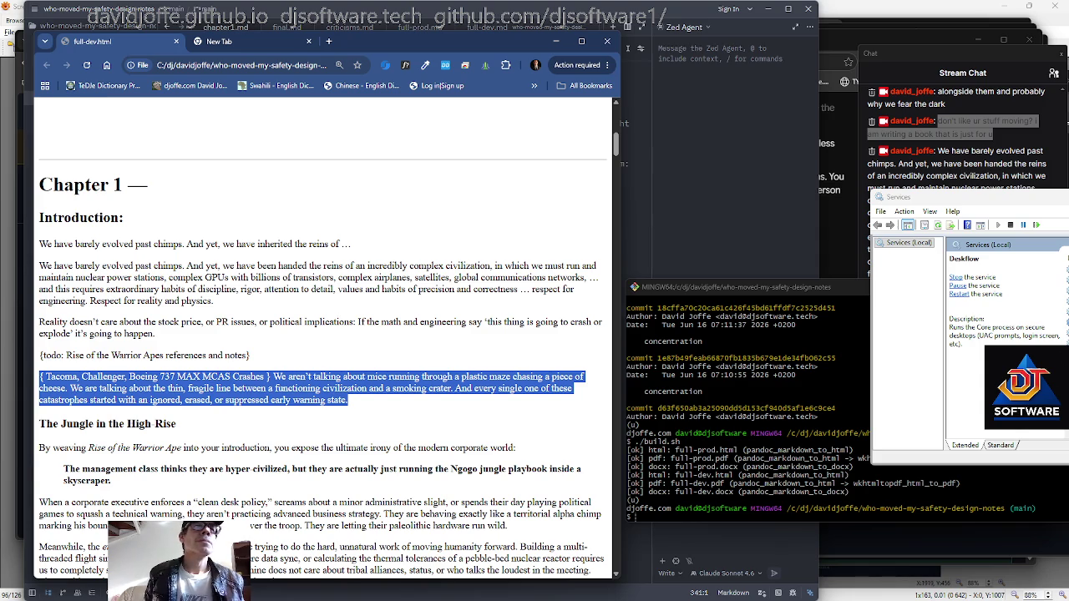
scroll(352, 323, down, 1)
click(353, 291)
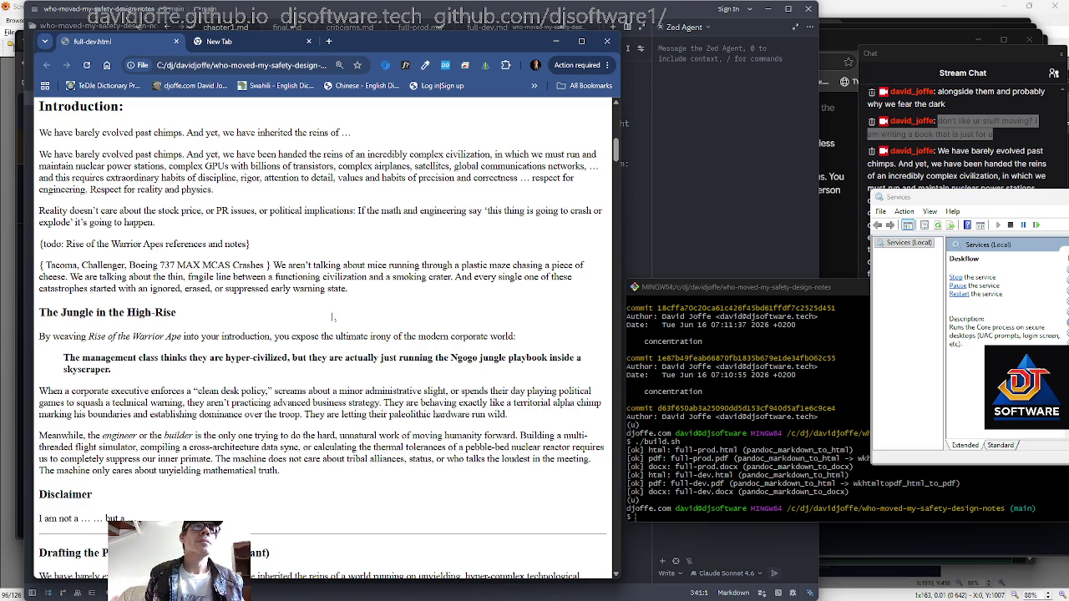
Read down to Drafting the Primitive Hook, then search Zed's project for 'the only one'
scroll(328, 308, down, 1)
scroll(329, 307, down, 1)
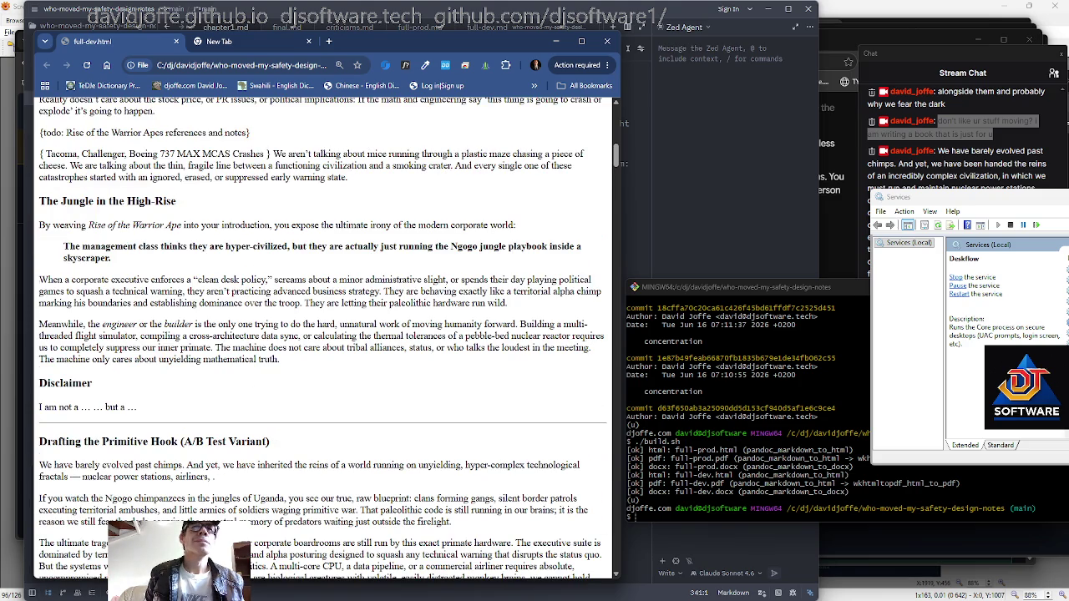
scroll(328, 308, down, 3)
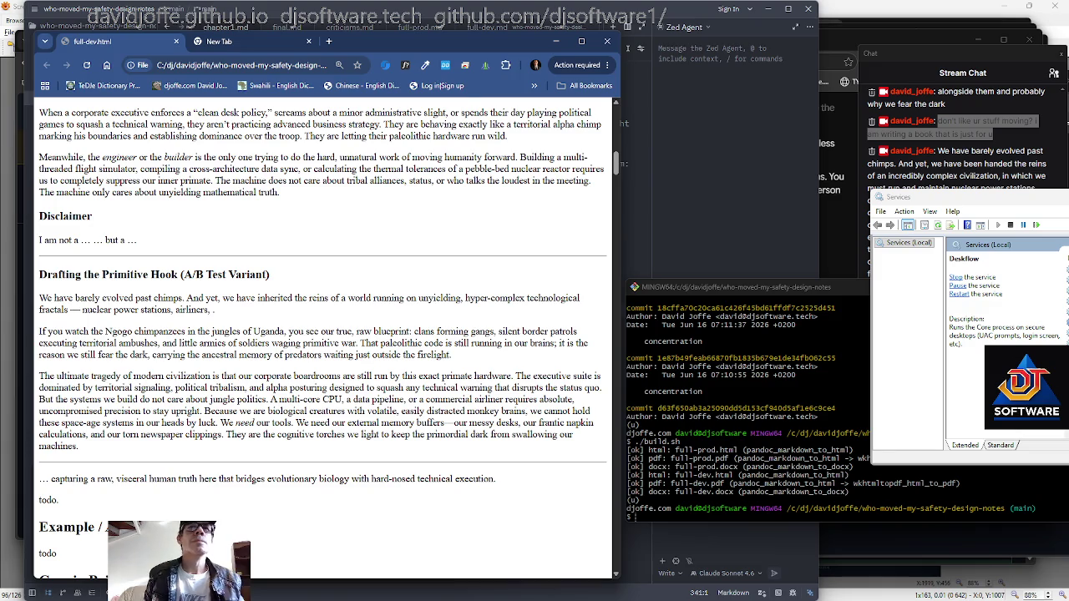
key(alt+Tab)
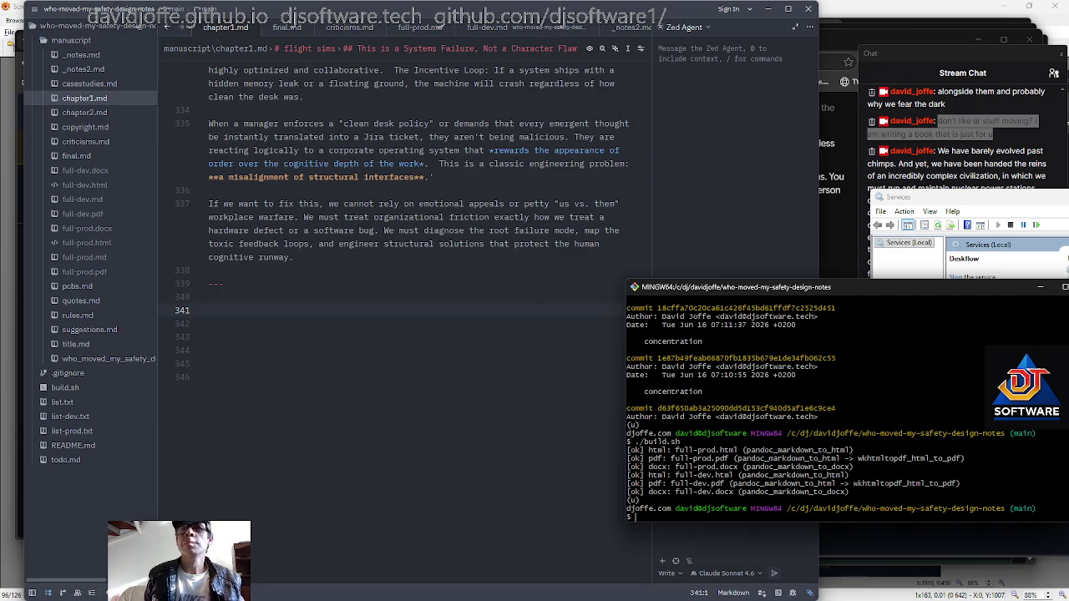
text(rss)
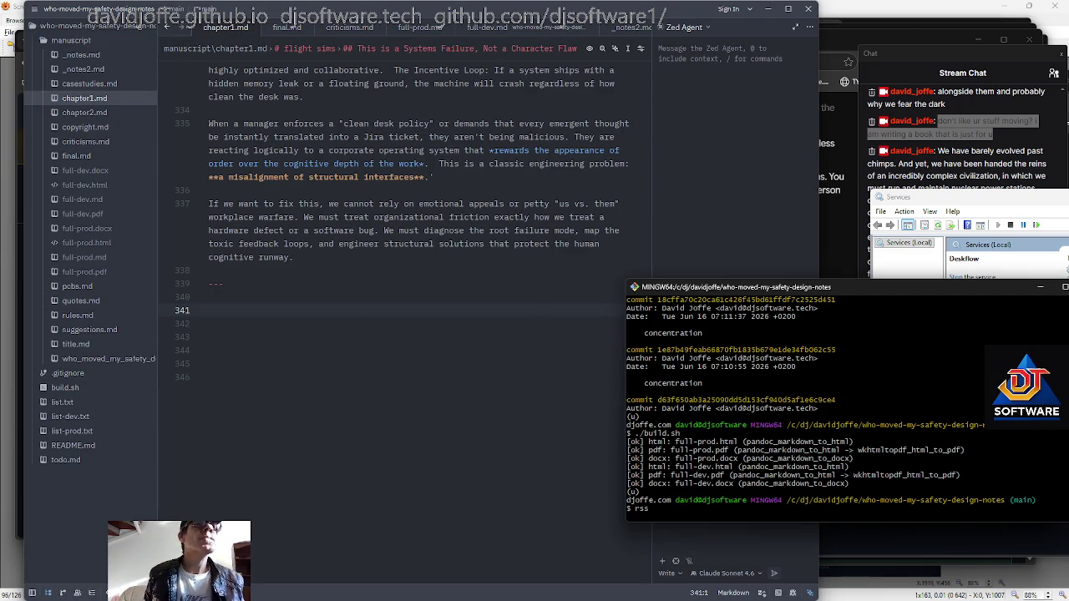
click(379, 231)
key(ctrl+shift+f)
text(the only)
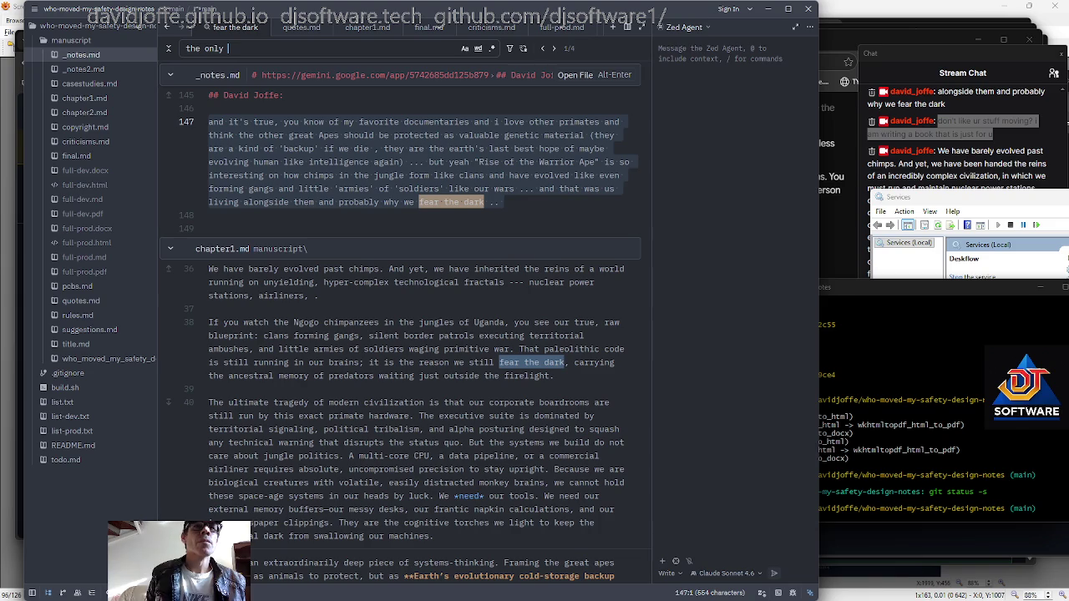
text( one)
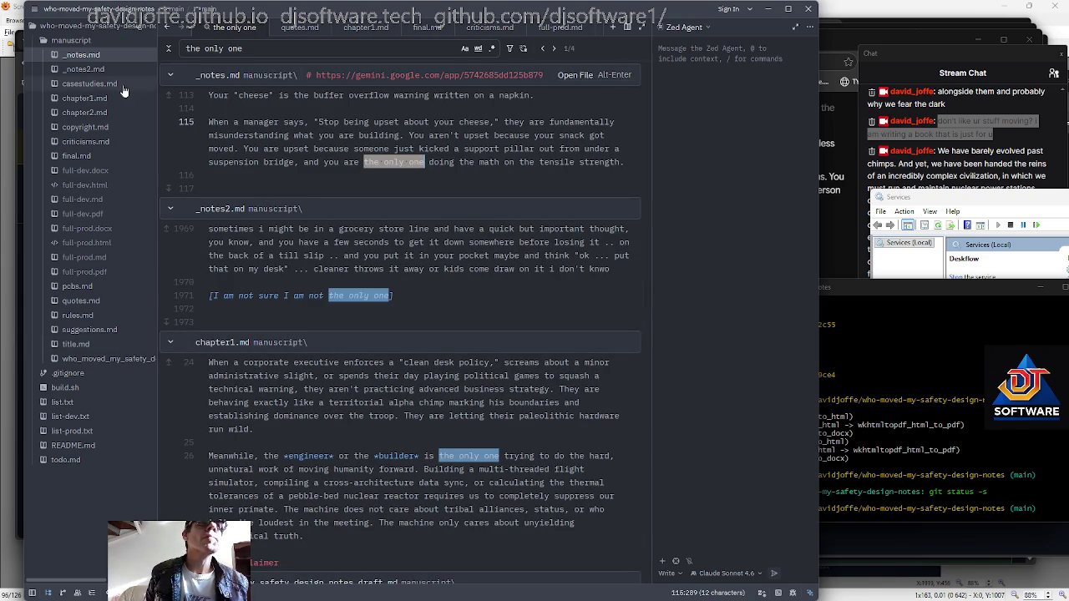
Reword chapter1.md line 26 to read 'is one of the only ones trying'
click(419, 149)
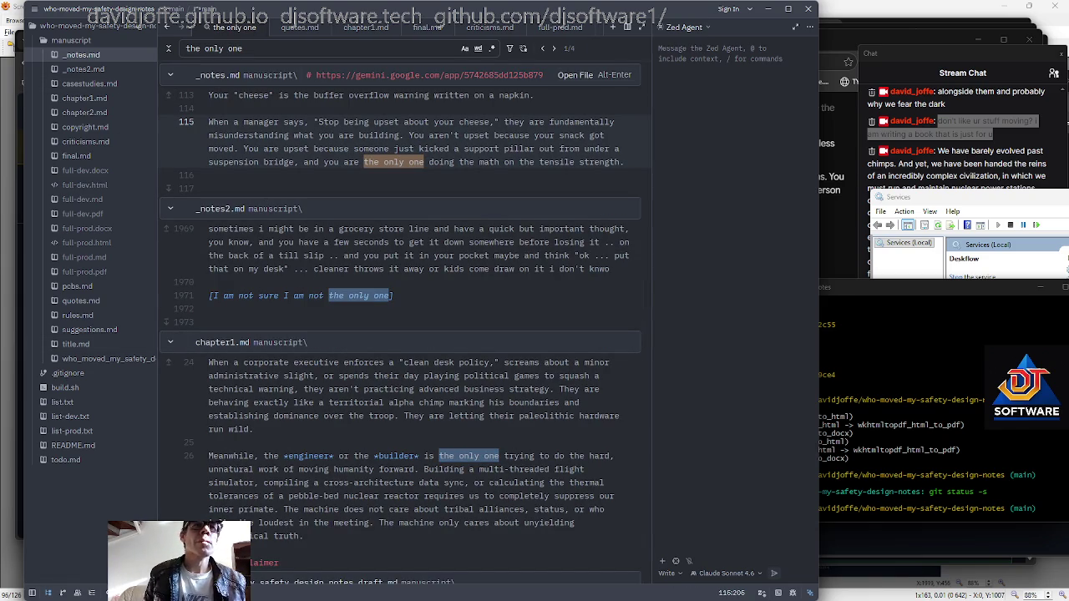
click(602, 442)
key(Down)
key(ctrl+Right)
key(ctrl+Right)
key(ctrl+Right)
key(ctrl+Right)
key(ctrl+Right)
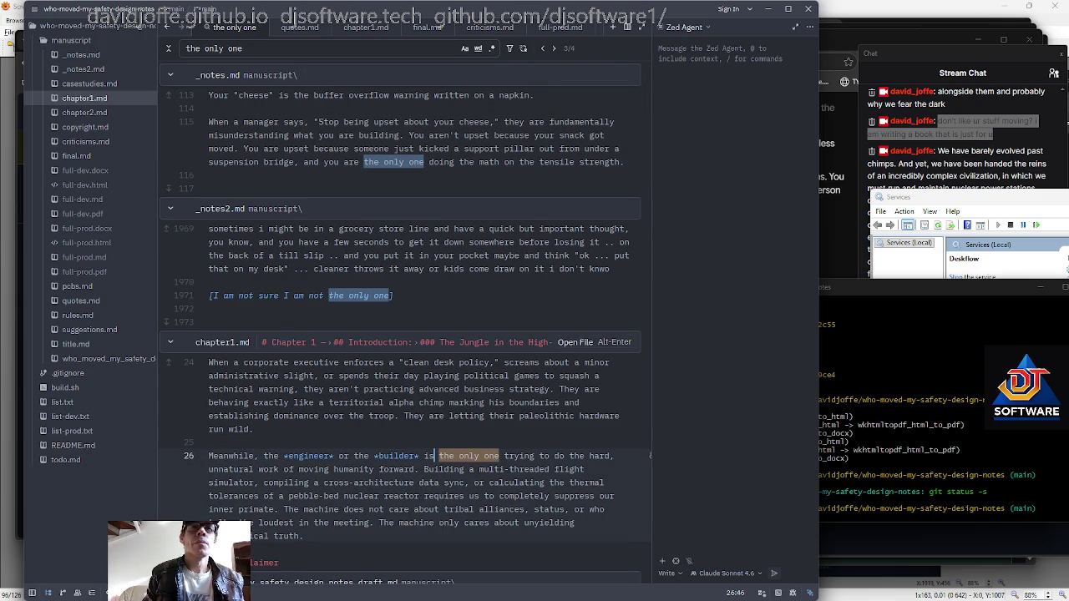
text(one of the only)
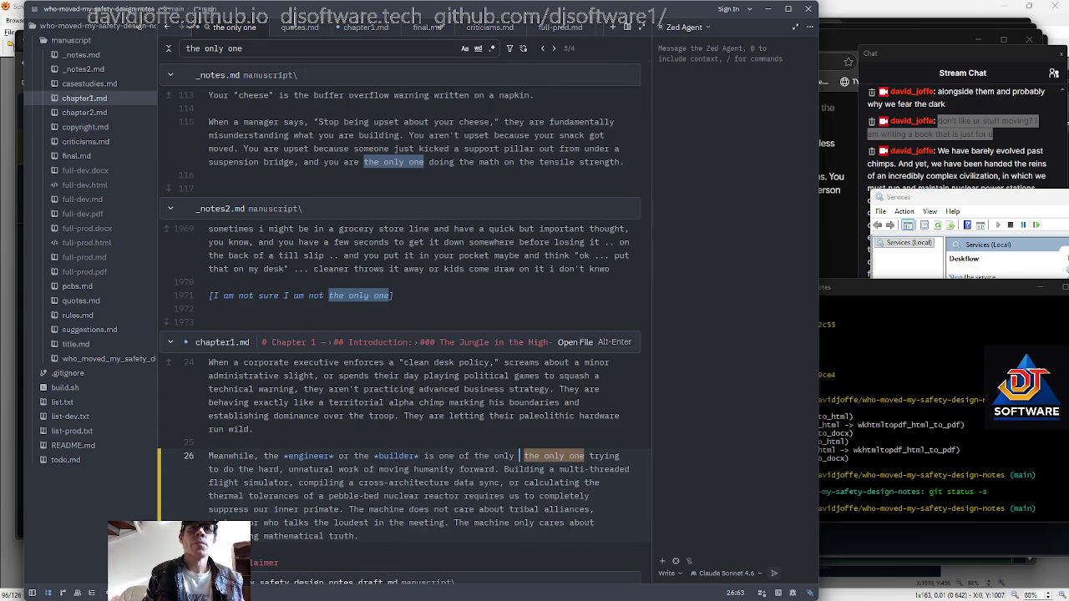
text( ones)
key(ctrl+Delete)
key(ctrl+Delete)
key(ctrl+Delete)
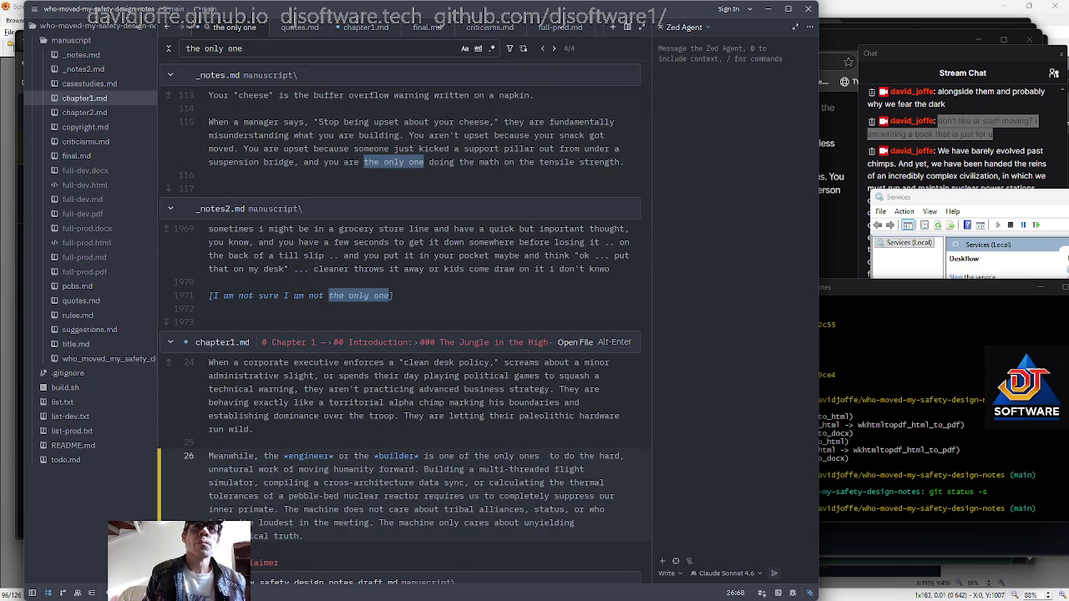
text(trying)
key(ctrl+Left)
key(ctrl+Left)
key(ctrl+Left)
key(ctrl+Left)
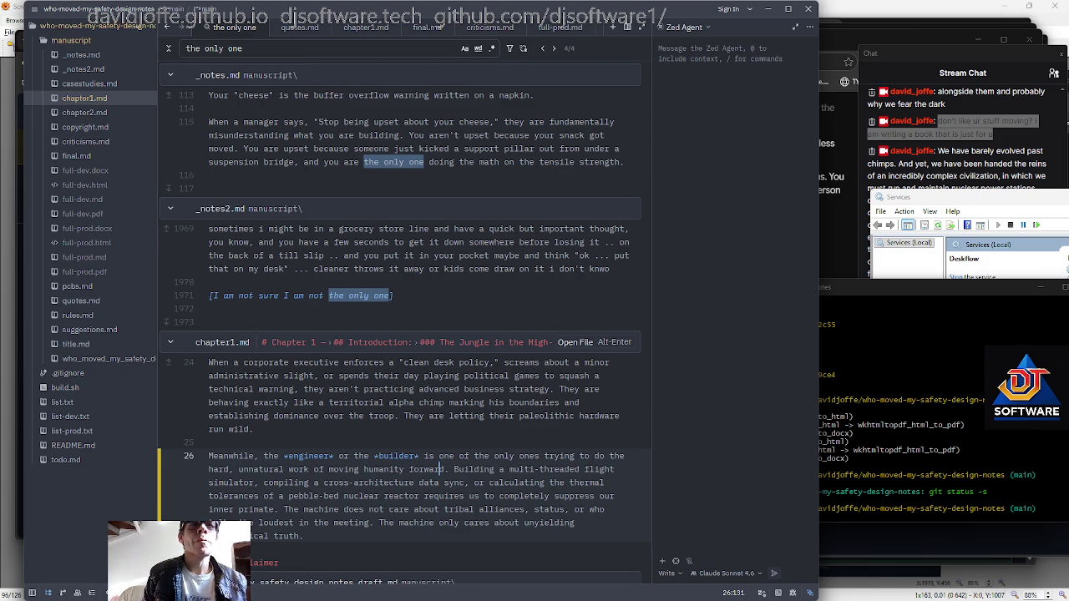
Revisit the builder wording on line 26 and remove a stray 's'
key(ctrl+Left)
key(Left)
key(ctrl+Left)
key(ctrl+Left)
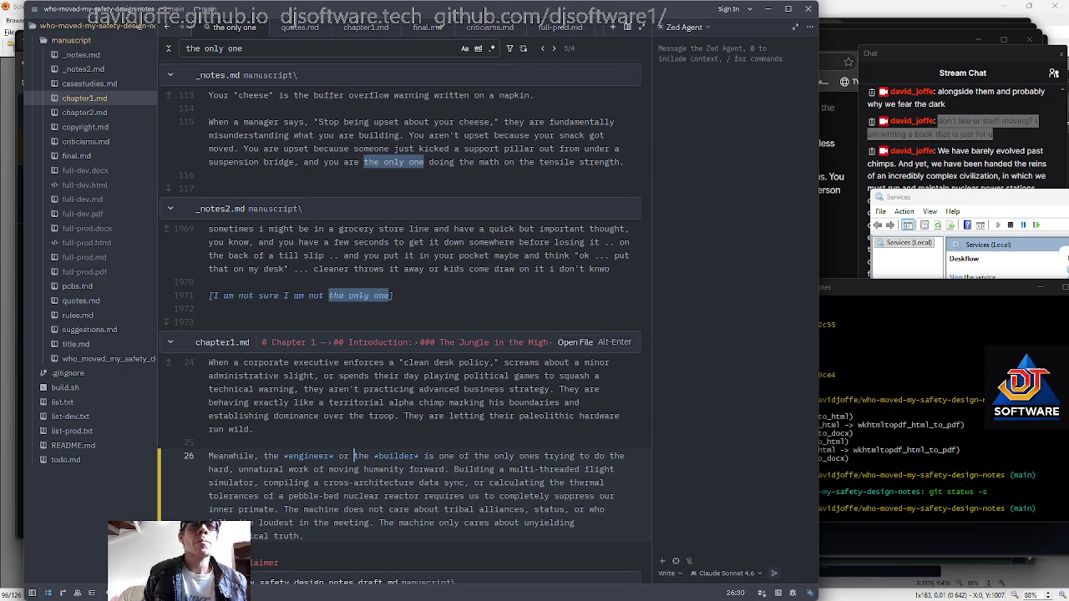
text(s)
key(BackSpace)
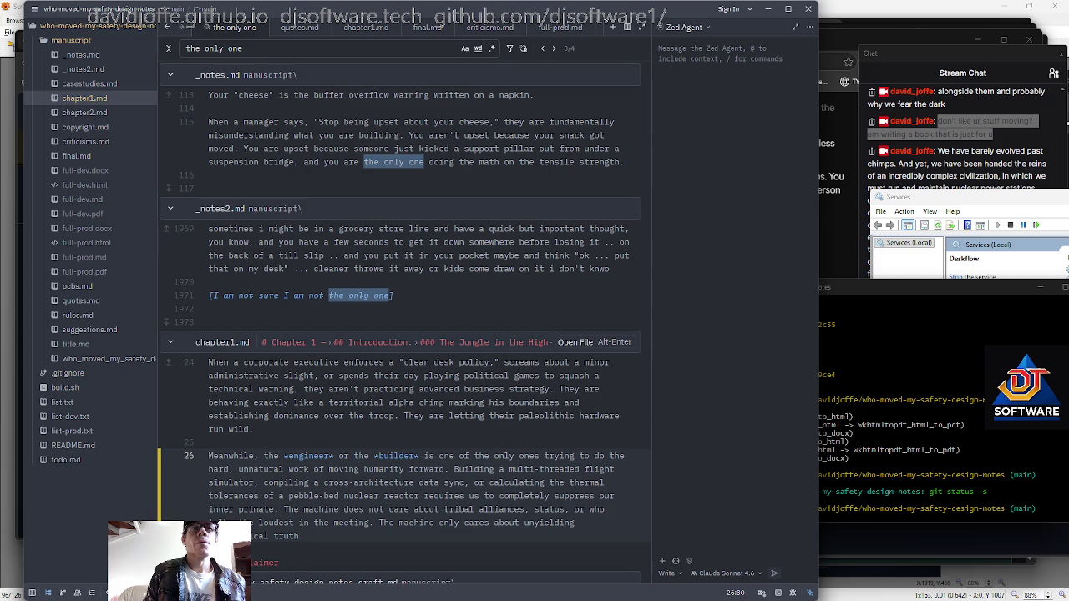
key(ctrl+Right)
key(ctrl+Right)
key(ctrl+Right)
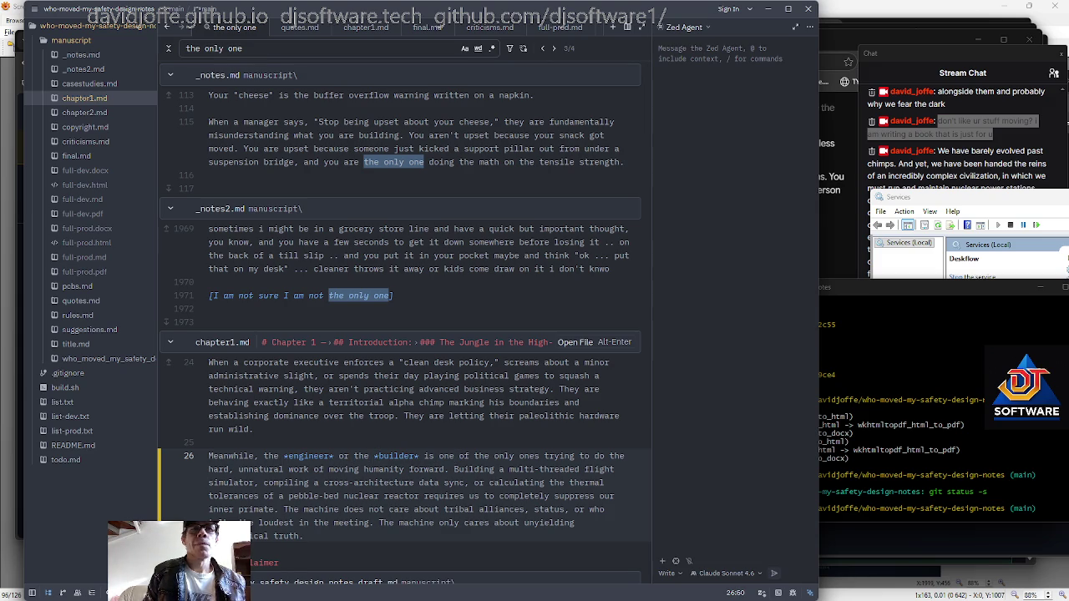
Compare the edited chapter1.md paragraph with the matching draft passage in the search results
scroll(405, 325, down, 1)
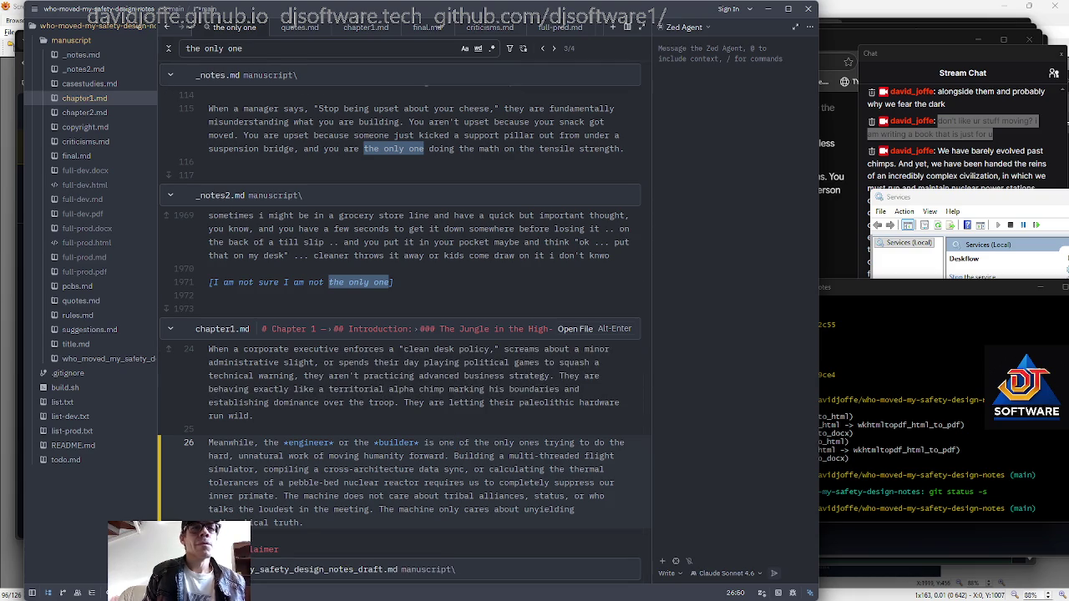
scroll(406, 328, down, 1)
scroll(405, 329, up, 1)
key(Down)
key(Down)
key(Down)
key(ctrl+Left)
key(ctrl+Left)
key(ctrl+Left)
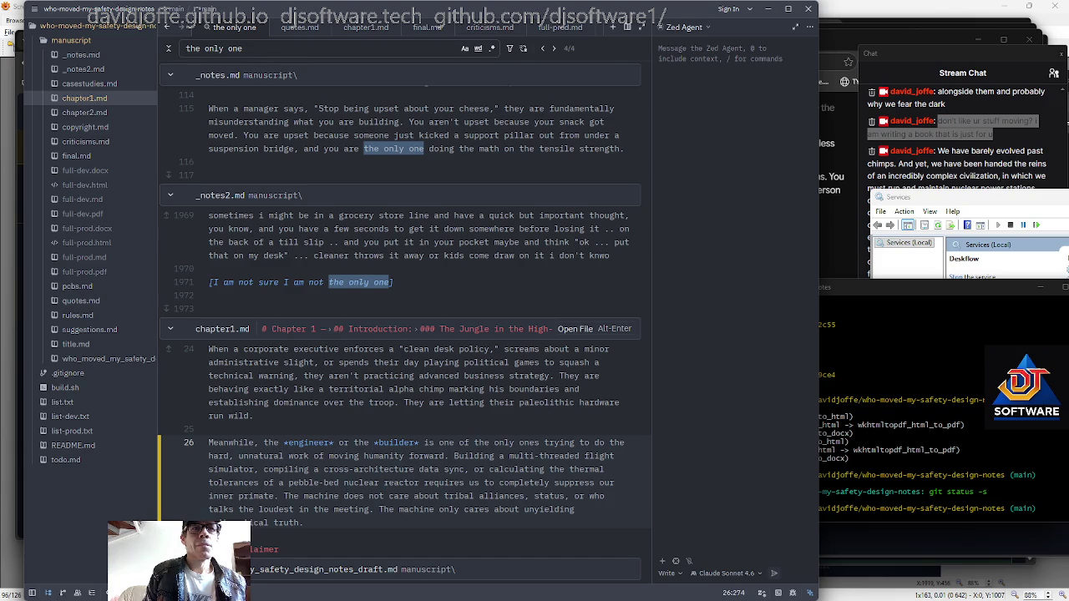
scroll(404, 328, down, 1)
scroll(404, 329, up, 1)
scroll(404, 329, down, 1)
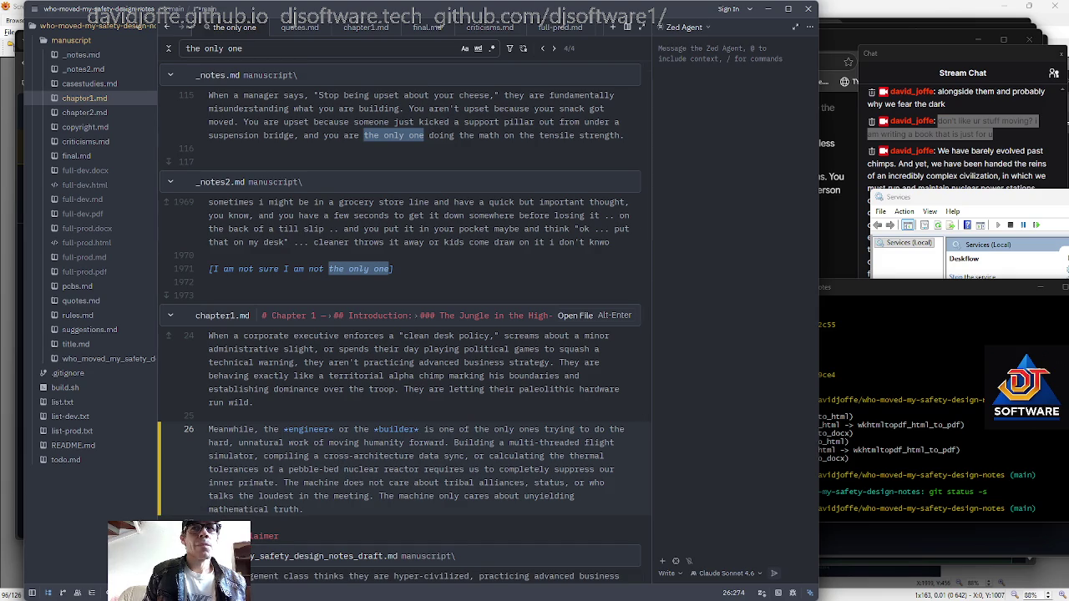
scroll(405, 329, up, 1)
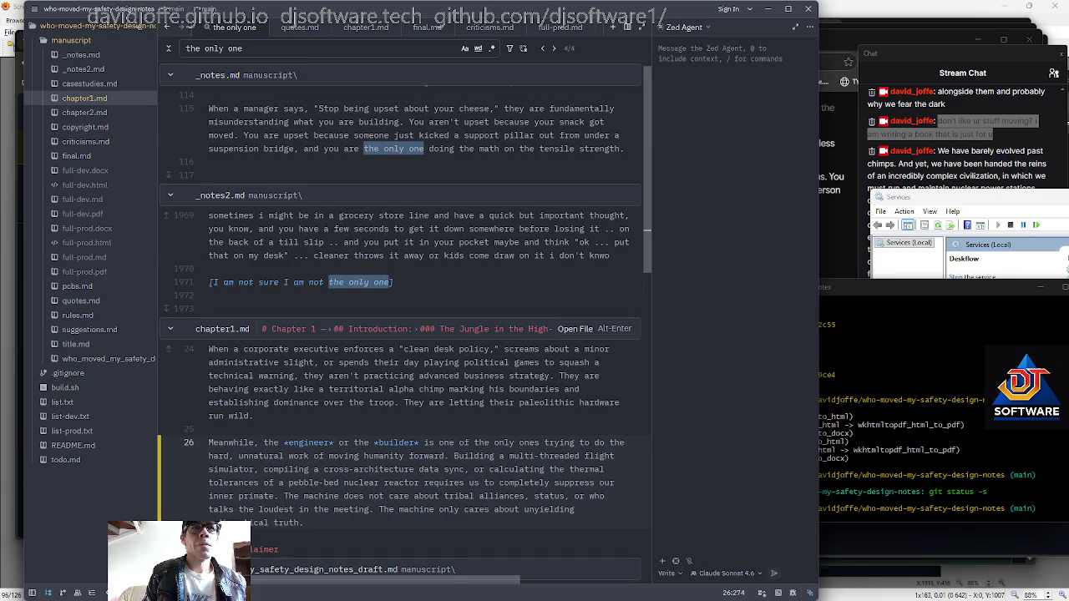
scroll(404, 329, down, 5)
scroll(405, 334, down, 3)
scroll(404, 334, up, 1)
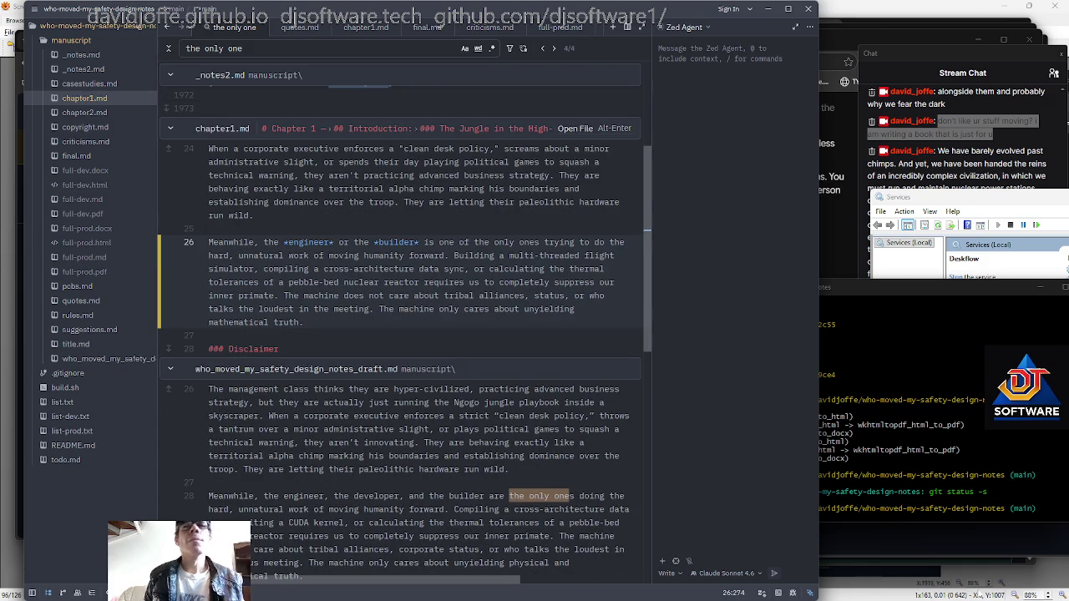
Run git diff in the Git Bash terminal
key(alt+Tab)
text(git diff)
key(Return)
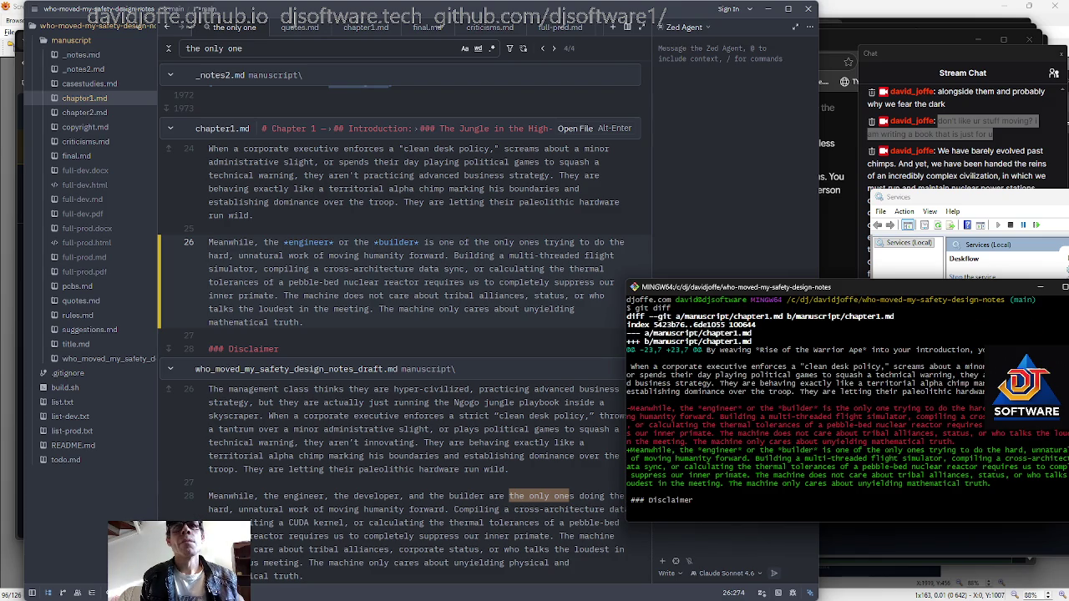
Quit the diff pager and run 'acp only' to commit and push the change
text(qq)
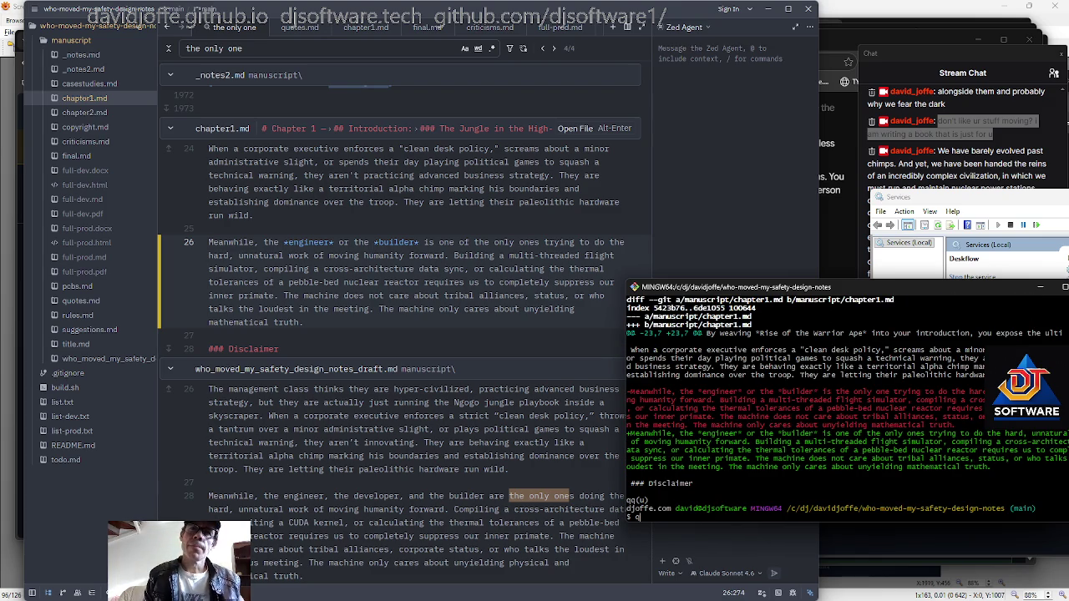
key(BackSpace)
text(acp only)
key(Return)
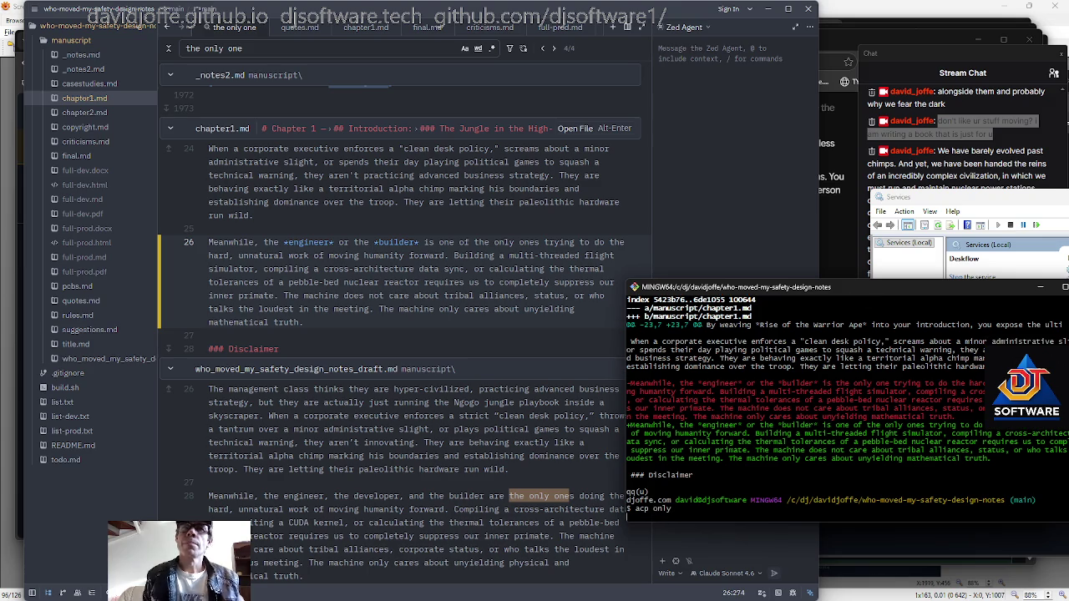
Bring Stream Chat forward while the 'only' commit pushes to main
click(959, 404)
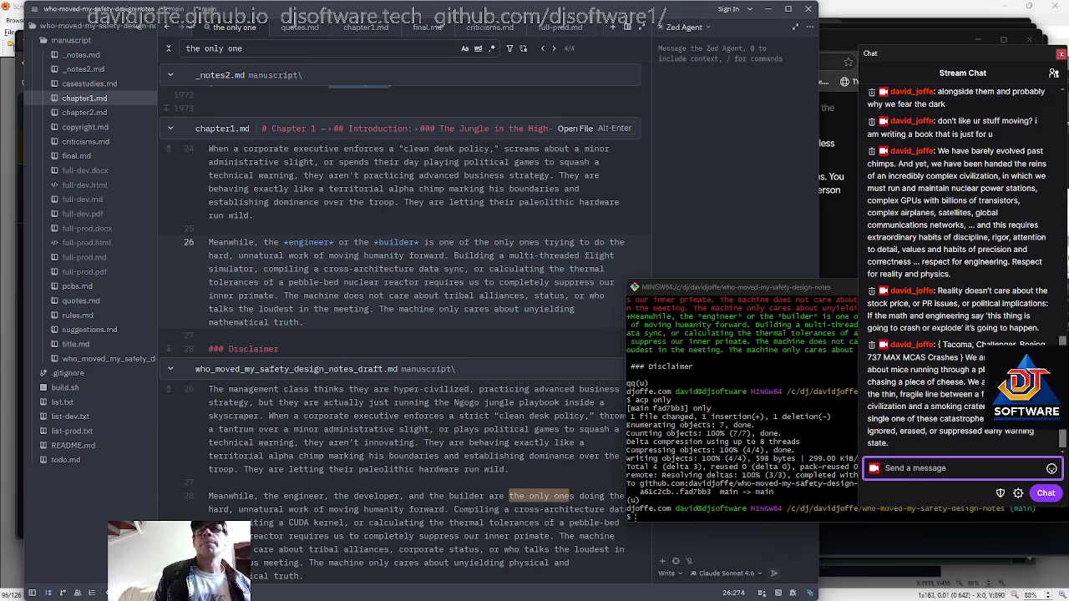
Switch back to the terminal window
key(alt+Tab)
key(alt+Tab)
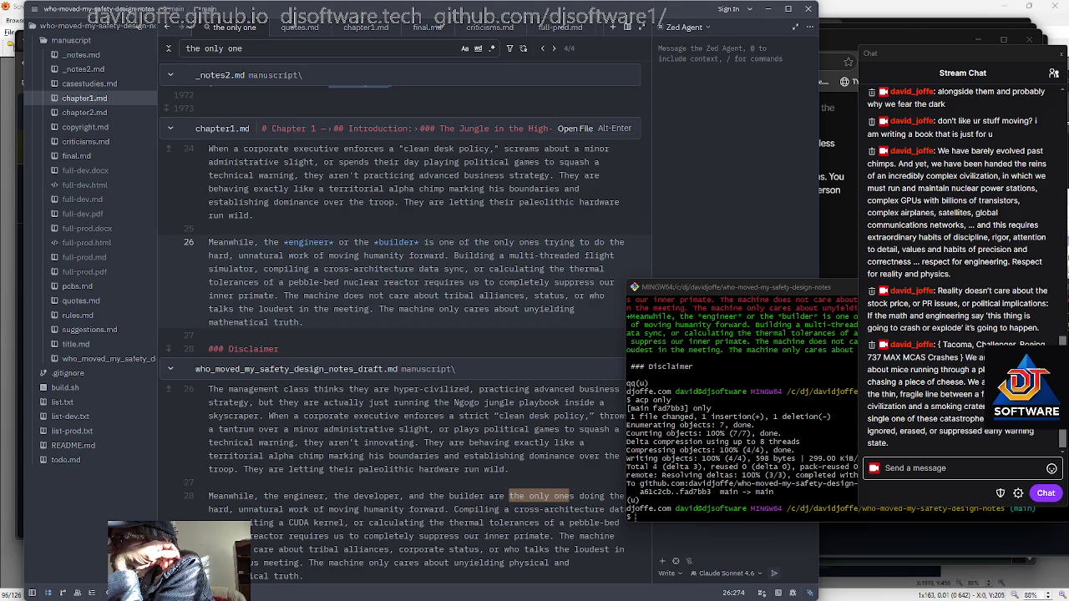
Open todo.md and paste the paragraph about keeping commercial derivative works closed on line 19
click(69, 470)
click(67, 462)
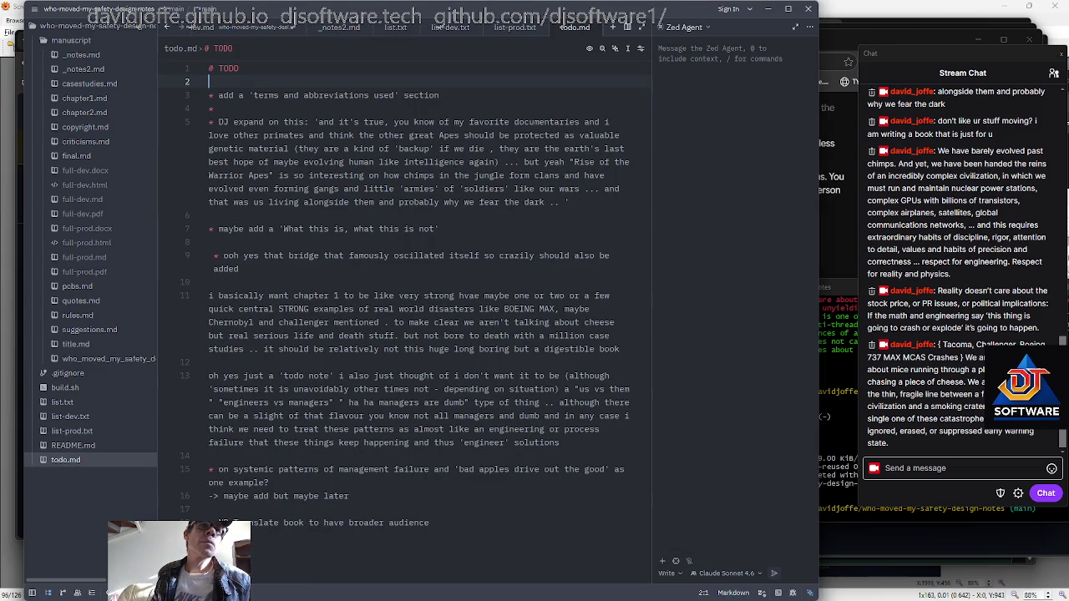
key(ctrl+v)
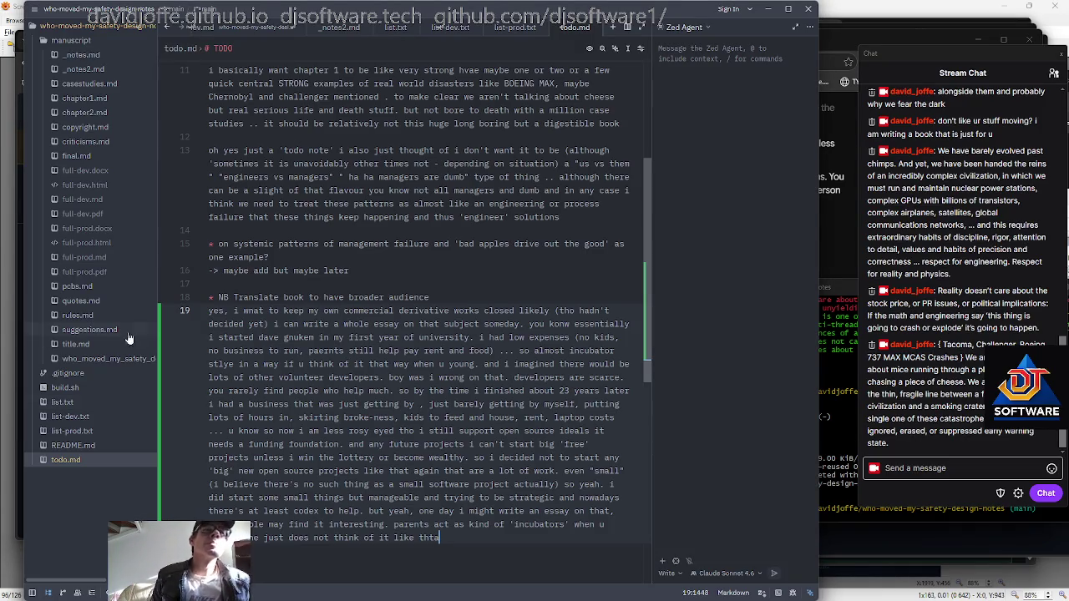
scroll(401, 300, down, 3)
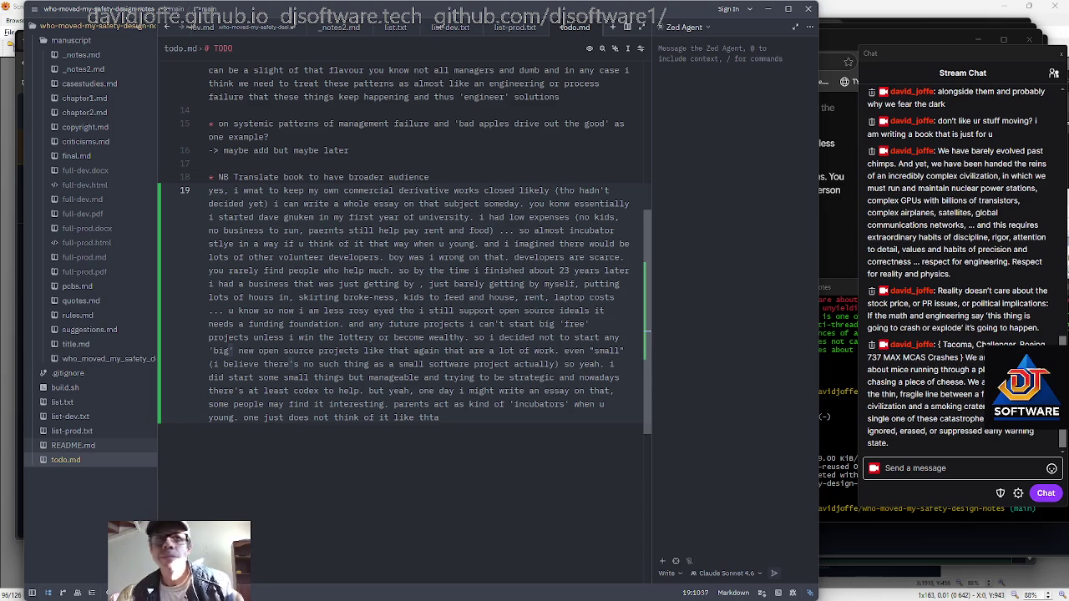
key(Up)
key(Up)
key(Up)
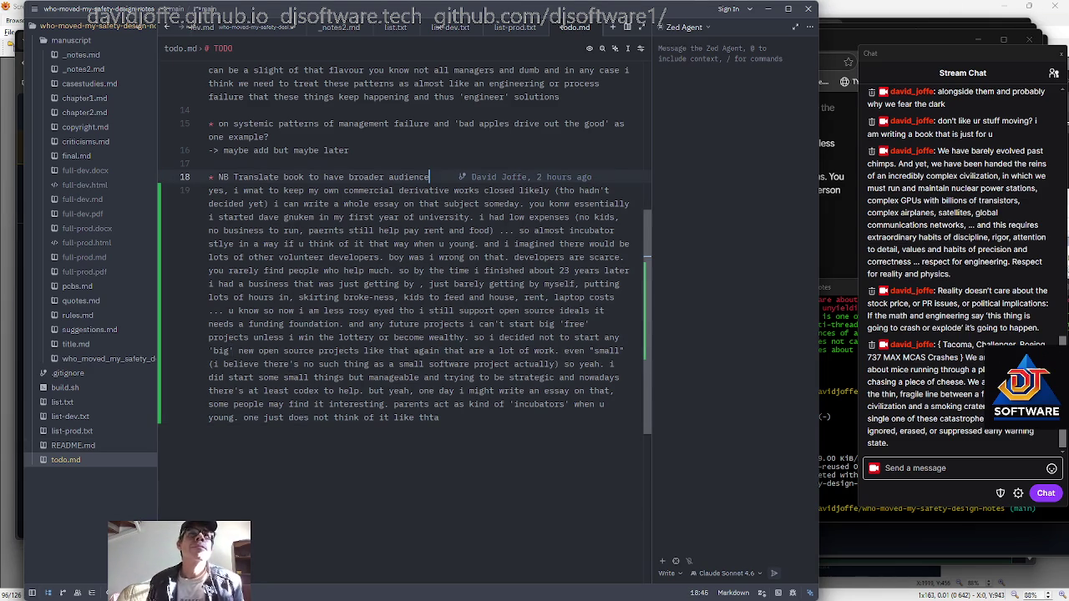
key(Return)
key(Return)
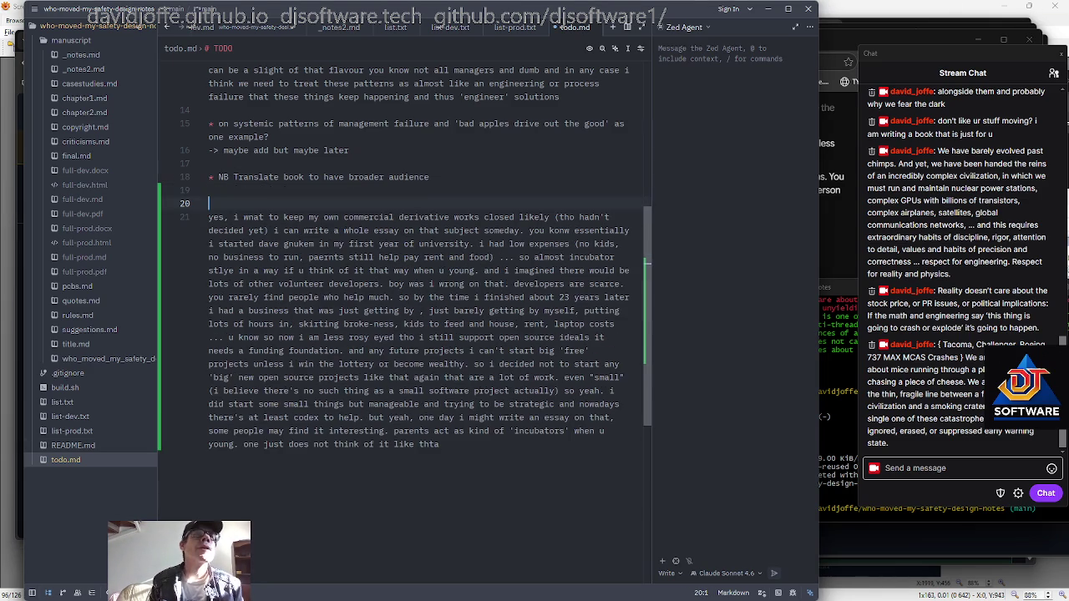
Paste a second copy of the derivative-works paragraph and check both copies on lines 20 and 22
text(yes, i wnat to keep my own commercial derivative works closed likely (tho hadn't decided yet) i can write a whole essay on that subject someday. you konw essentially i started dave gnukem in my first year of university. i had low expenses (no kids, no business to run, paernts still help pay rent and food) ... so almost incubator stlye in a way if u think of it that way when u young. and i imagined there would be lots of other volunteer developers. boy was i wrong on that. developers are scarce. you rarely find people who help much. so by the time i finished about 23 years later i had a business that was just getting by , just barely getting by myself, putting lots of hours in, skirting broke-ness, kids to feed and house, rent, laptop costs ... u know so now i am less rosy eyed tho i still support open source ideals it needs a funding foundation. and any future projects i can't start big 'free' projects unless i win the lottery or become wealthy. so i decided not to start any 'big' new open source projects like that again that are a lot of work. even "small" (i believe there's no such thing as a small software project actually) so yeah. i did start some small things but manageable and trying to be strategic and nowadays there's at least codex to help. but yeah, one day i might write an essay on that, some people may find it interesting. parents act as kind of 'incubators' when u young. one just does not think of it like thta)
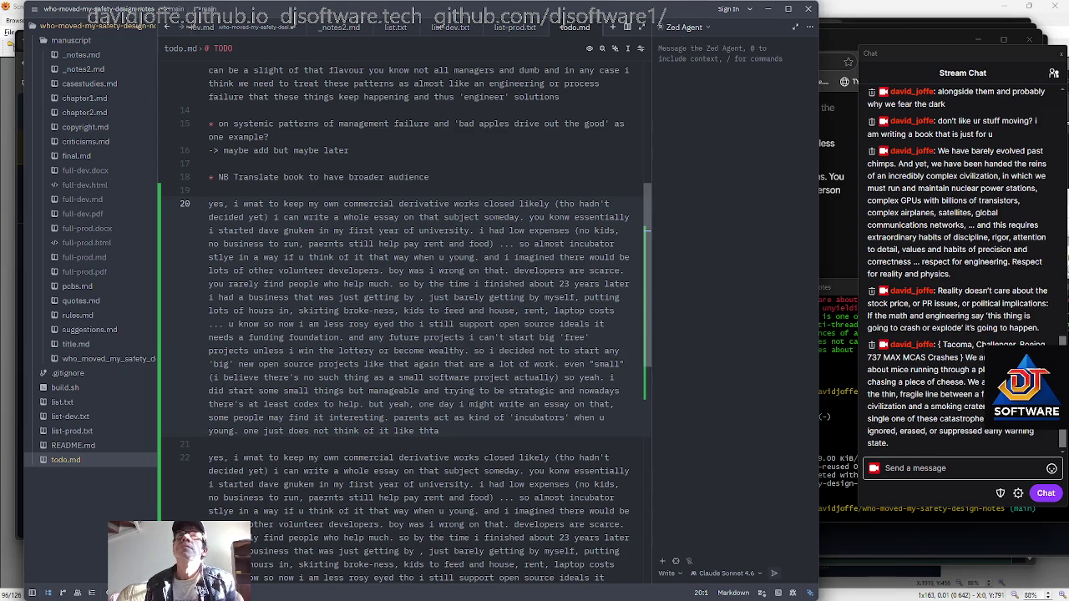
click(440, 431)
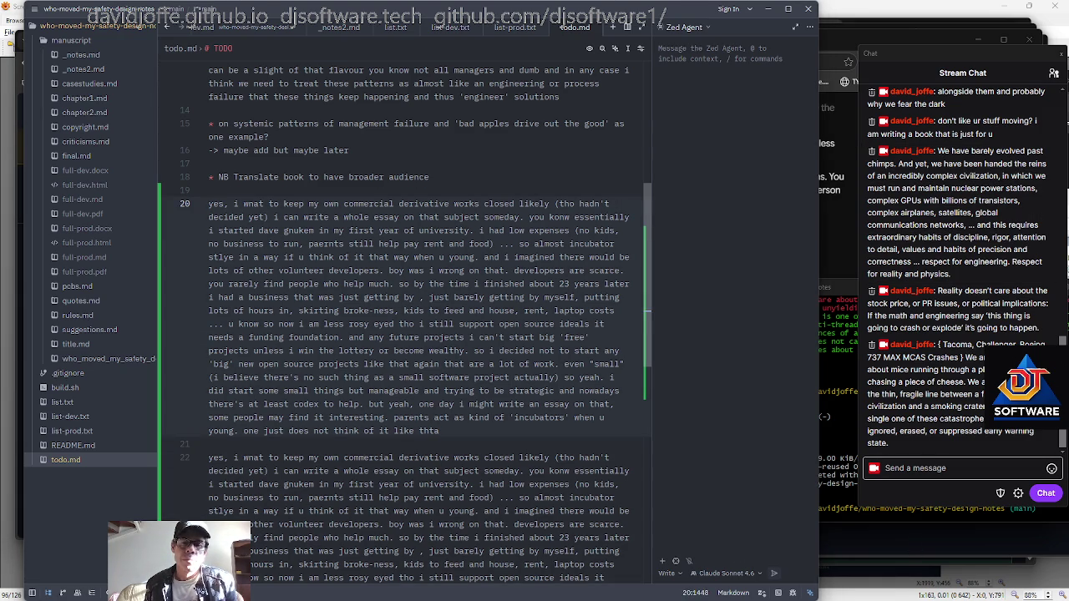
key(Up)
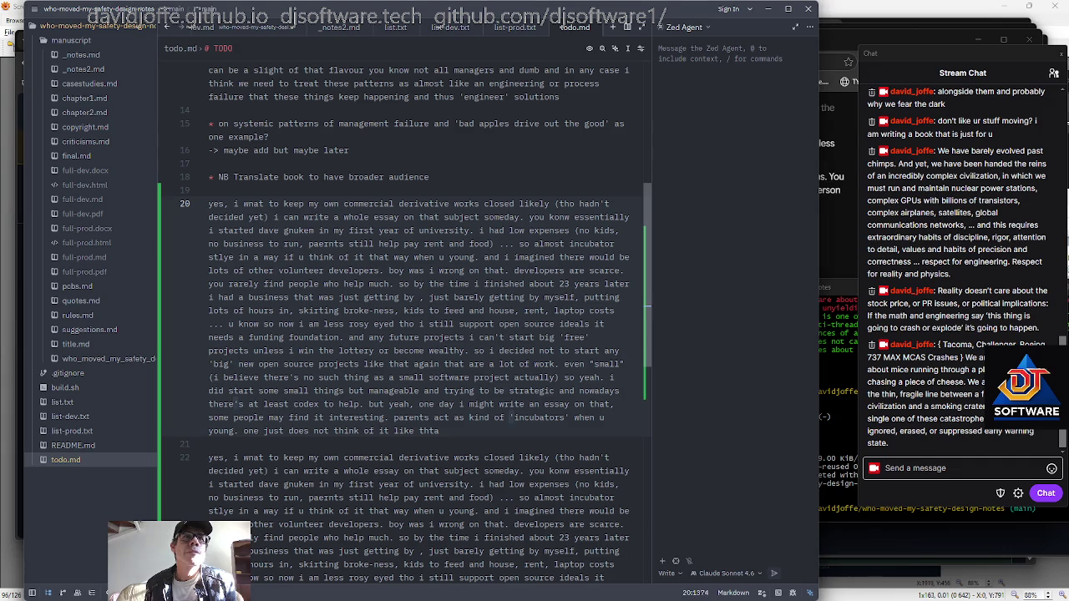
scroll(401, 318, down, 3)
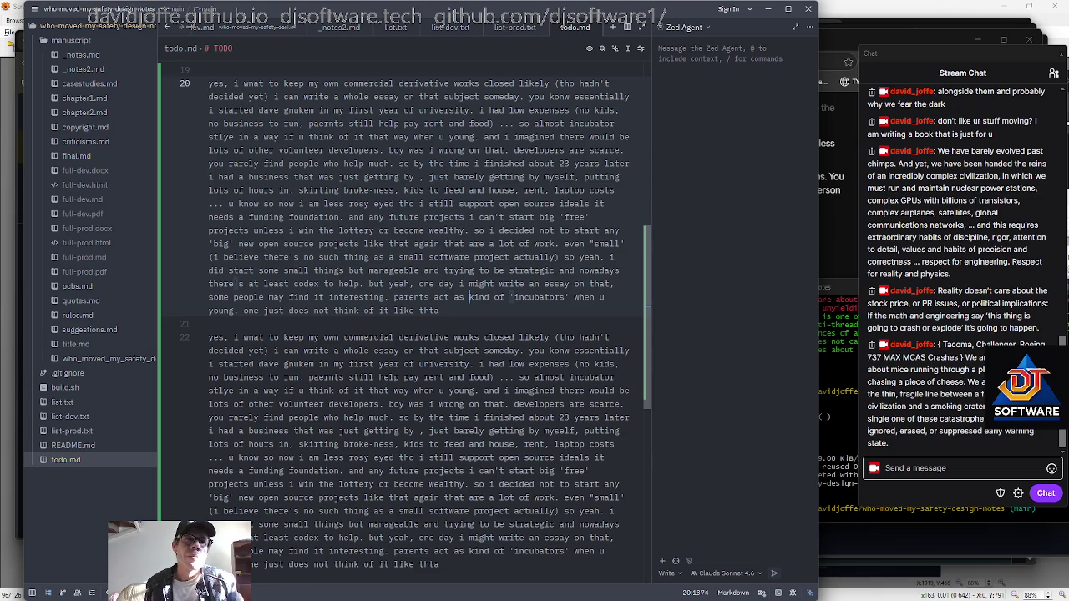
key(ctrl+End)
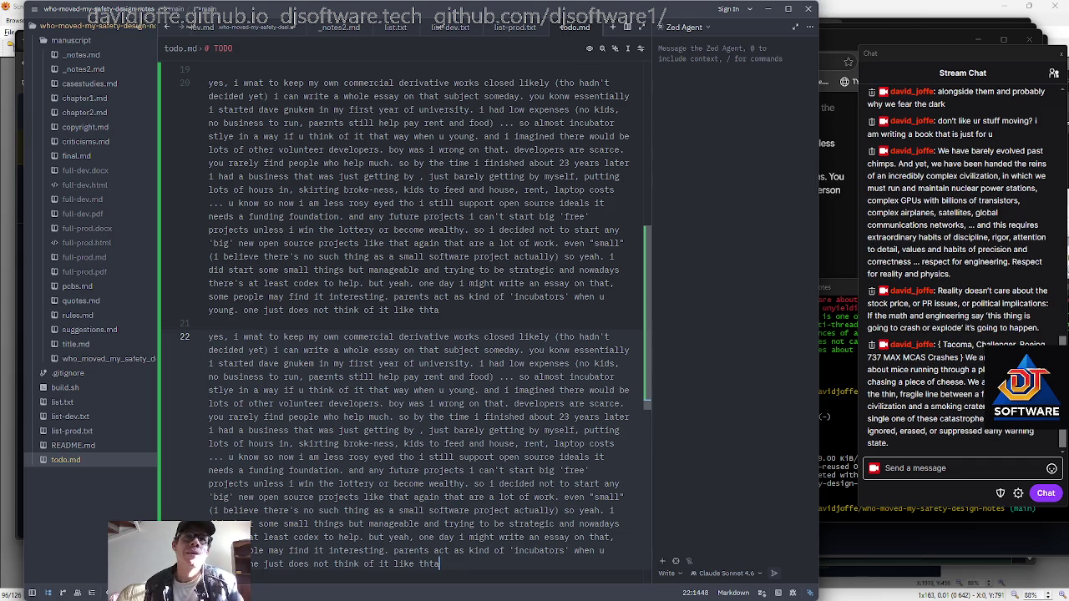
scroll(401, 318, up, 1)
scroll(401, 318, up, 3)
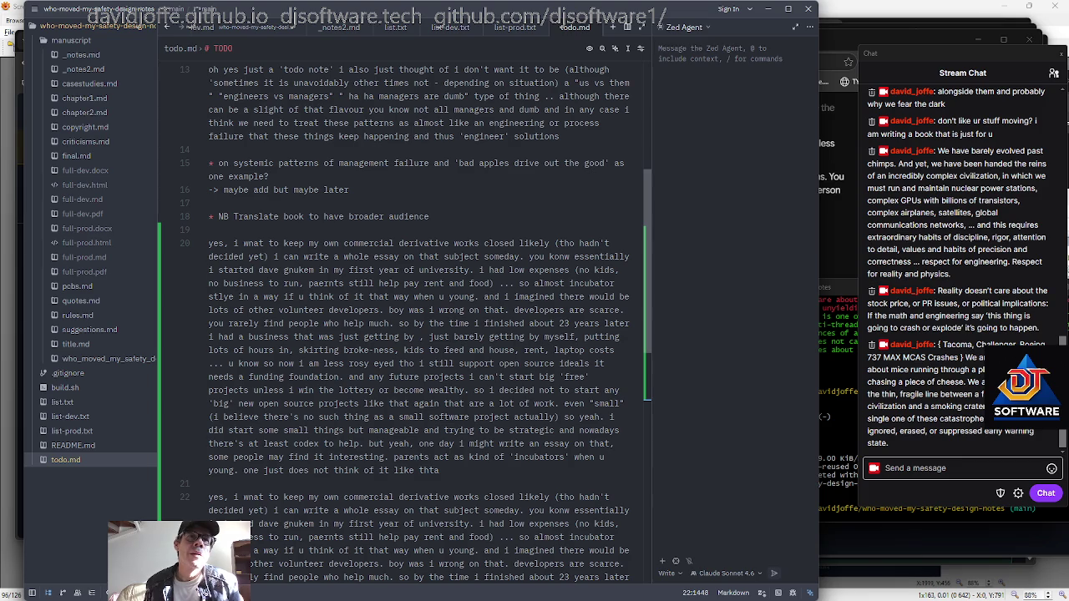
scroll(401, 317, down, 3)
scroll(401, 318, down, 1)
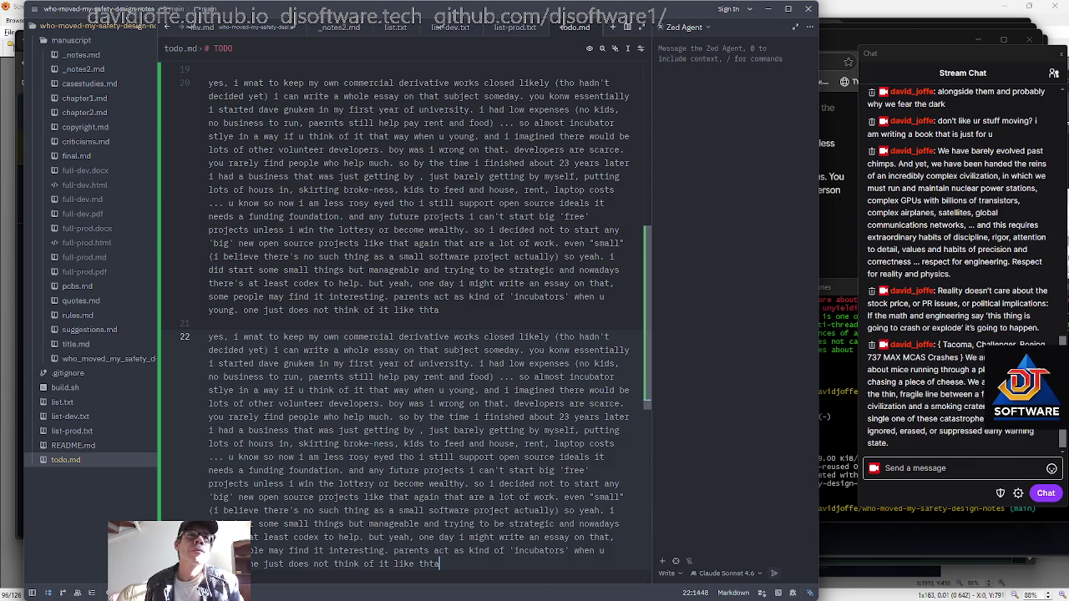
Delete the duplicate paragraph and add 'TODO: Announce Dave Gnukem Fedora packages' below the remaining one
key(ctrl+shift+Up)
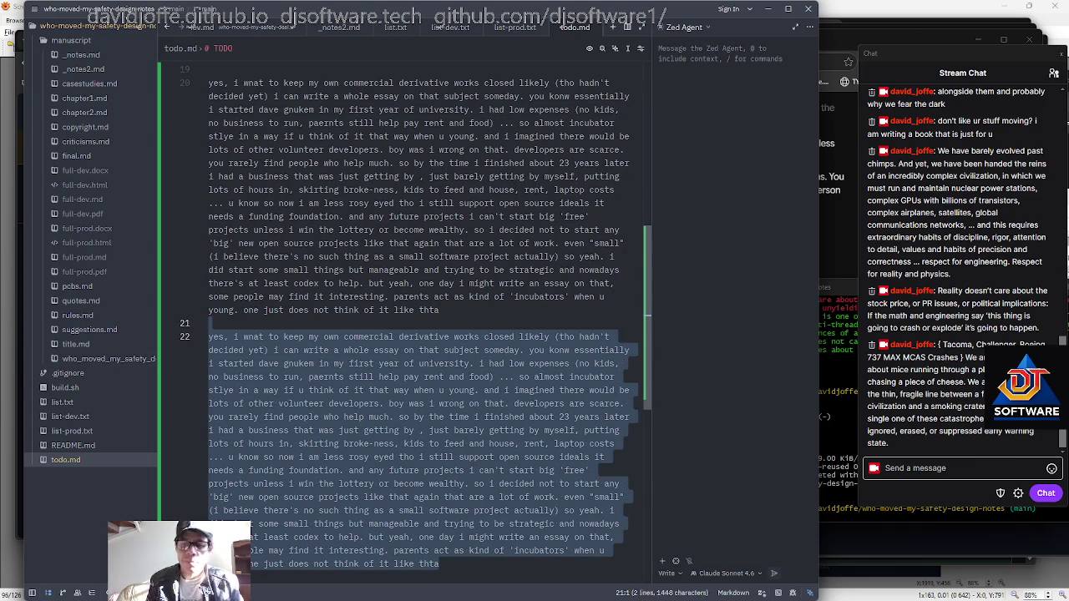
key(BackSpace)
key(Up)
key(Up)
key(Up)
key(Up)
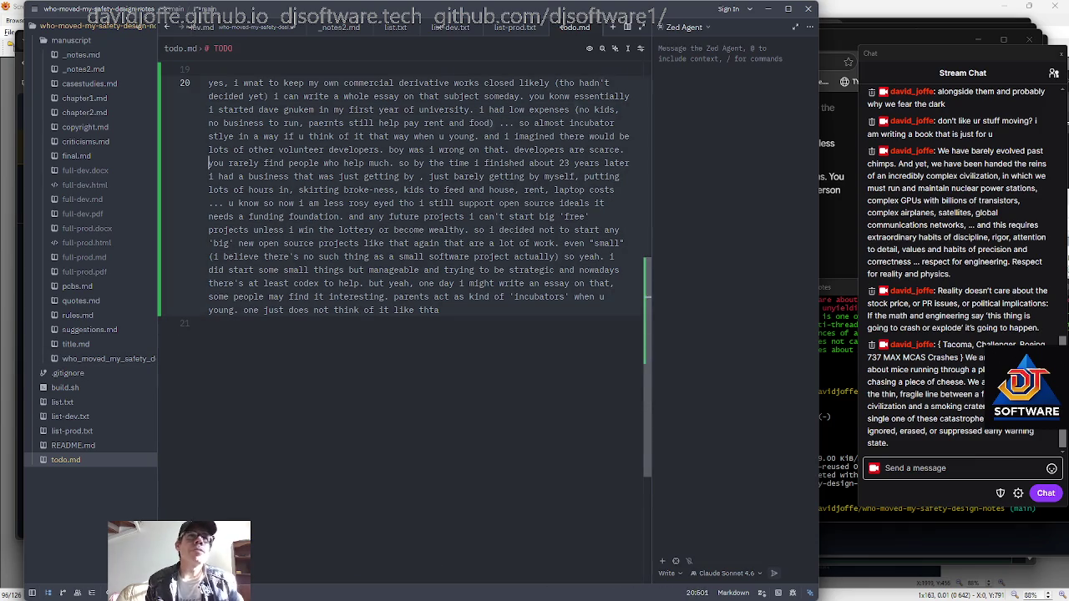
key(Up)
key(Up)
key(Up)
key(Up)
key(Up)
key(Up)
key(Up)
key(Up)
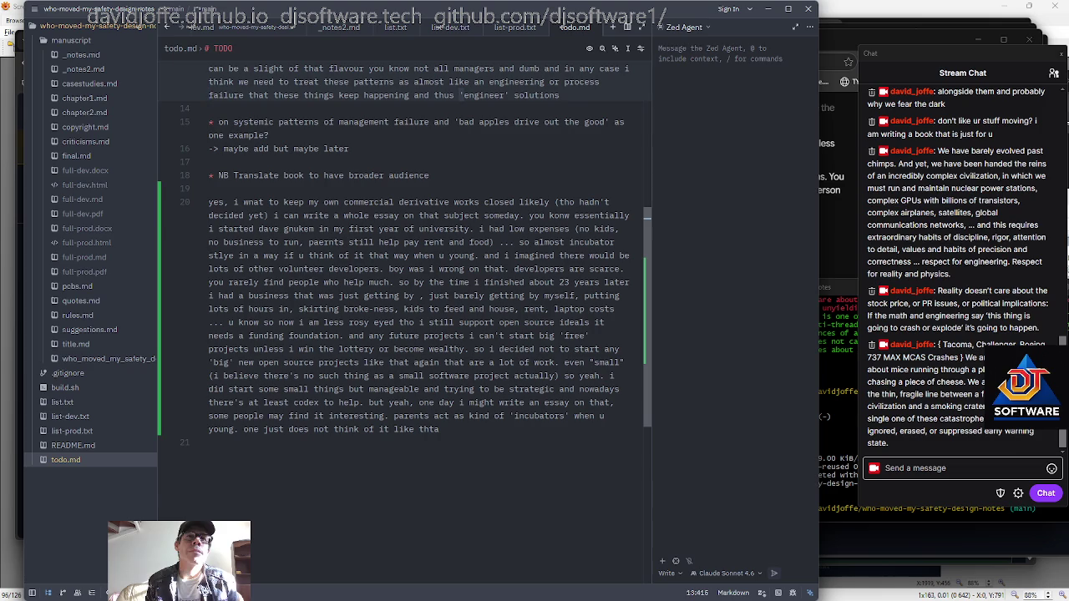
key(Down)
key(Down)
key(Down)
key(Down)
key(Down)
key(Down)
key(Down)
key(Down)
key(Down)
key(Down)
key(Down)
key(Return)
text(TODO: Announce Dave Gnukem Fedora packages)
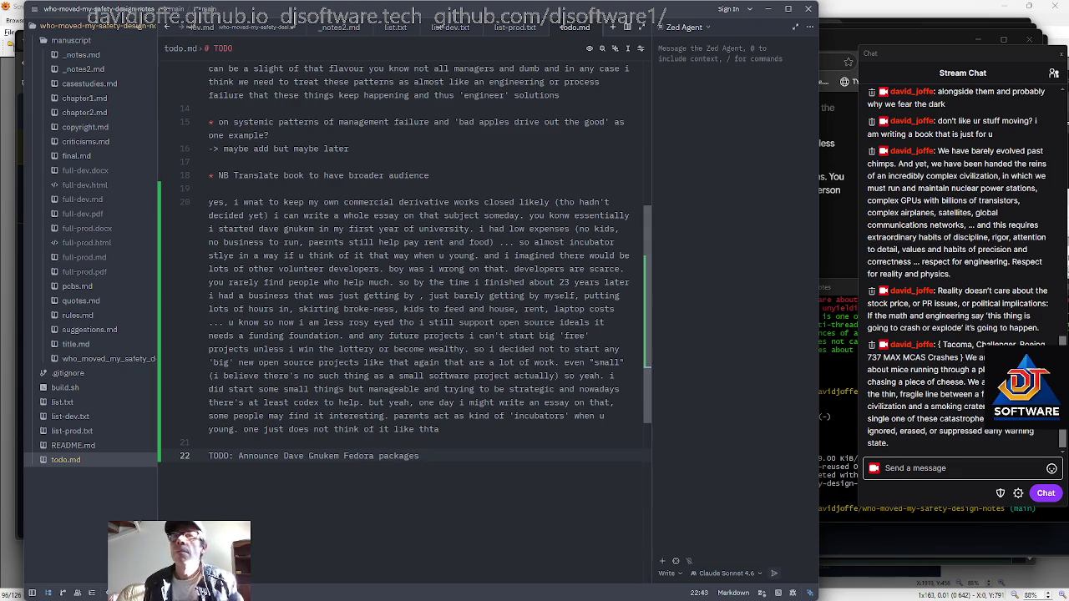
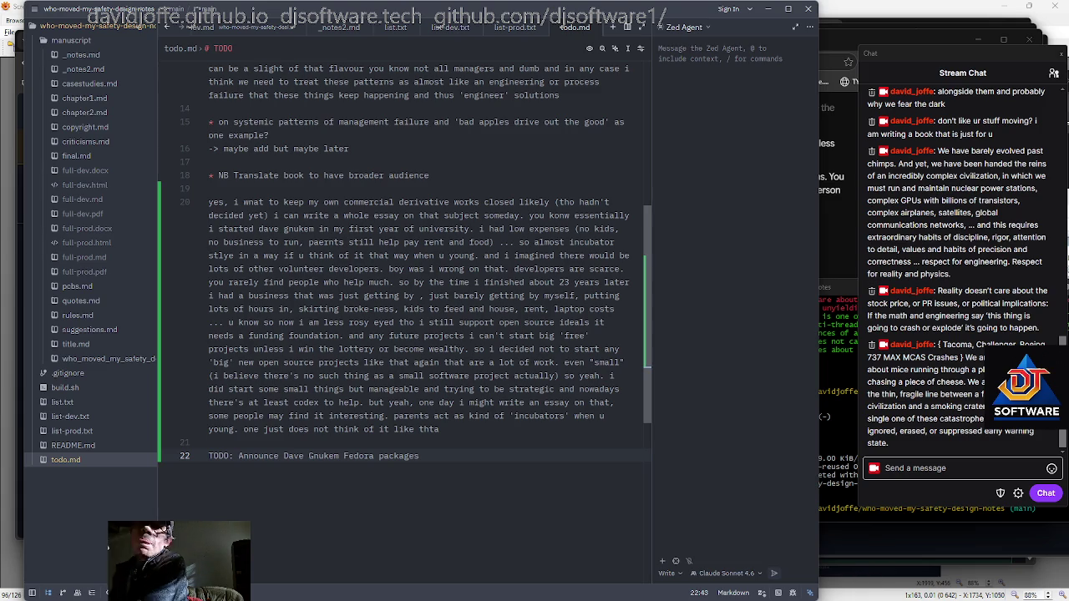
Leave line 20 of todo.md and switch to the djoffe.com Dave Gnukem page in Chrome
click(499, 376)
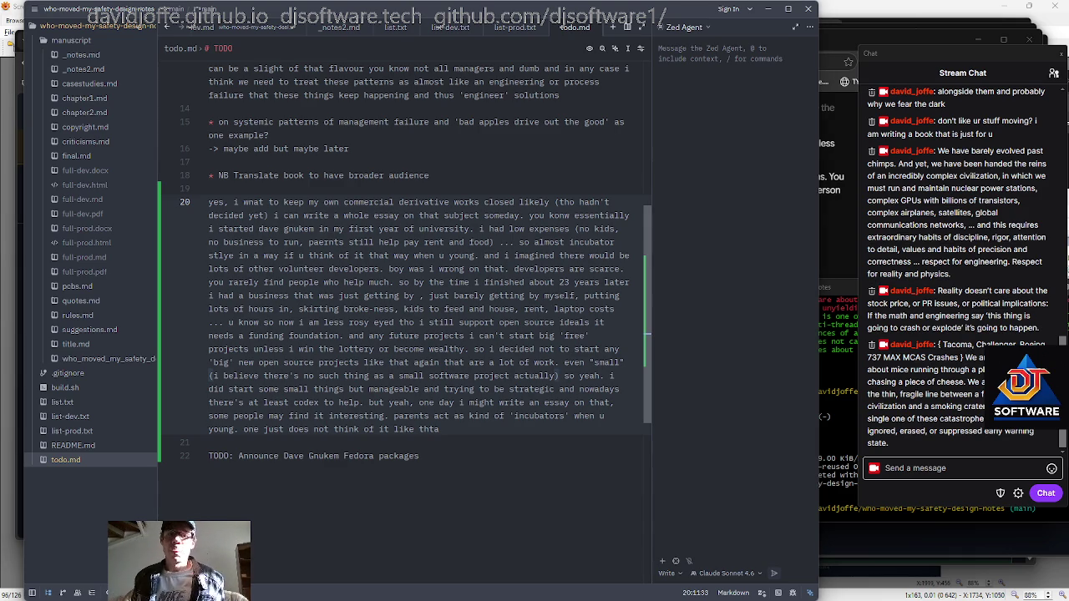
key(alt+Tab)
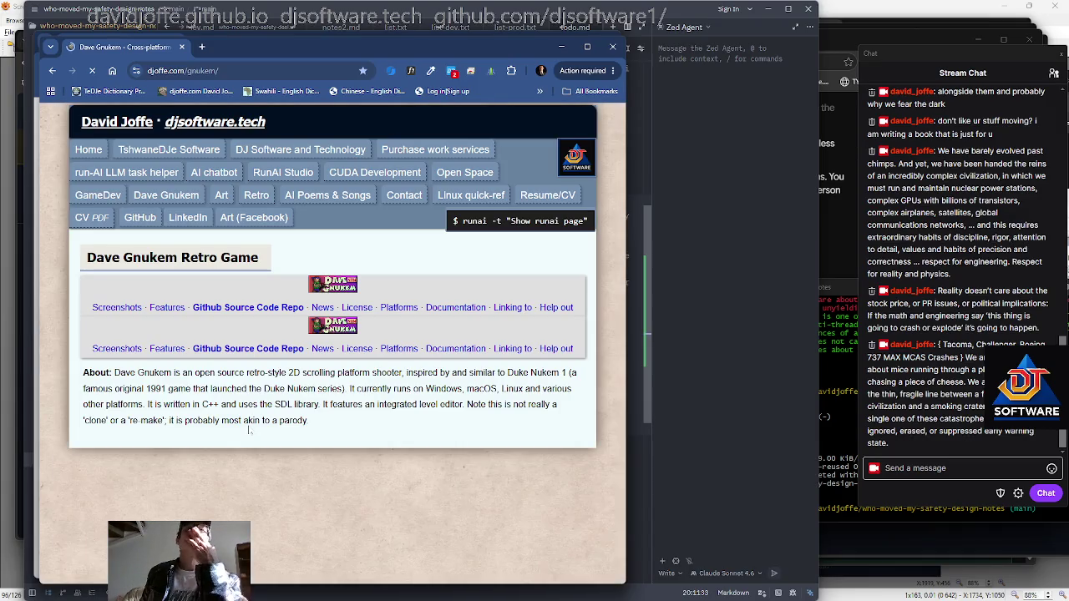
Scroll down to the Features section and begin selecting from its heading
scroll(248, 430, down, 4)
scroll(230, 407, down, 5)
scroll(230, 407, down, 4)
scroll(228, 406, down, 4)
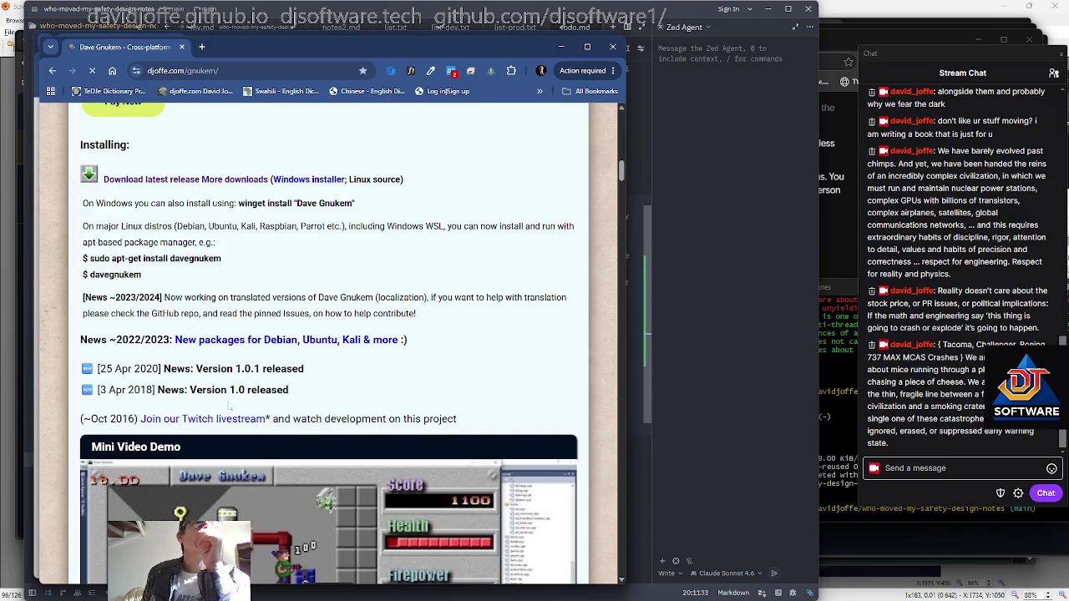
scroll(230, 407, down, 5)
scroll(228, 409, down, 4)
scroll(167, 385, down, 1)
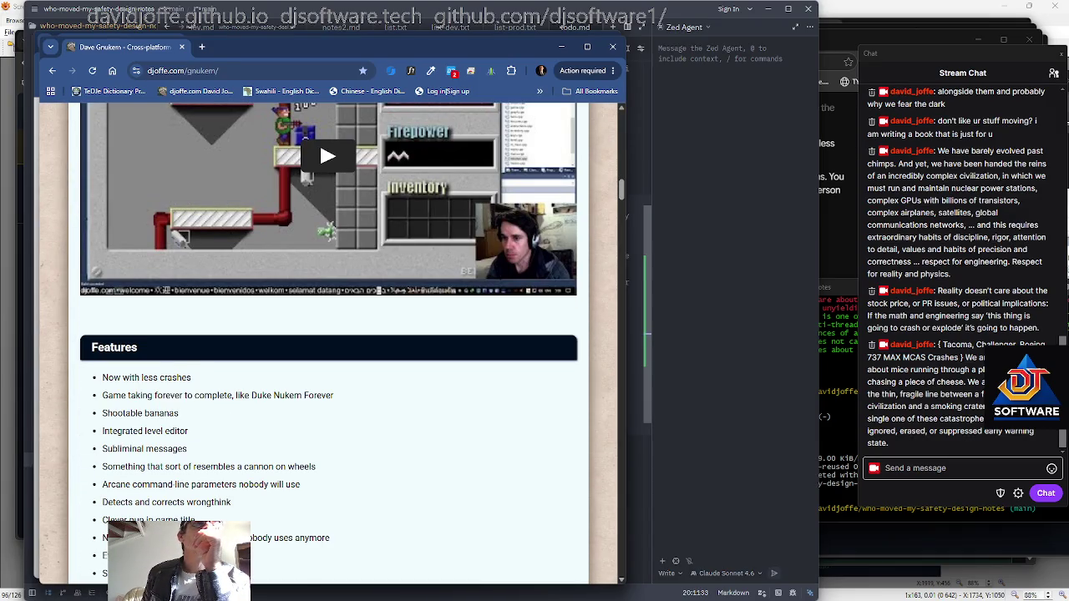
drag(94, 356, 300, 420)
Extend the selection through 'Much much more!' and copy the Features list
scroll(301, 420, down, 1)
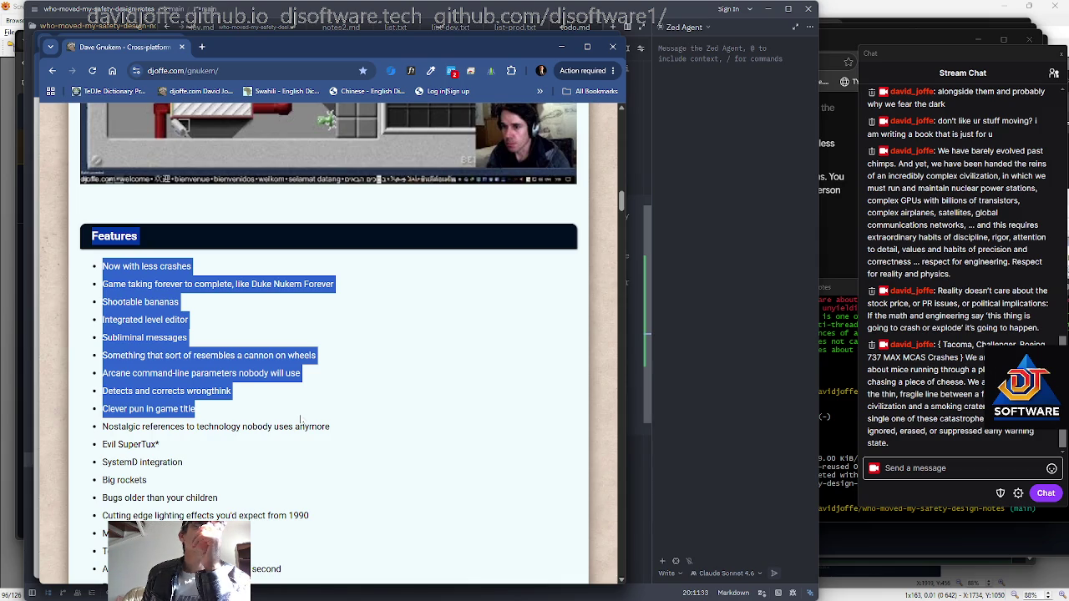
scroll(300, 422, down, 2)
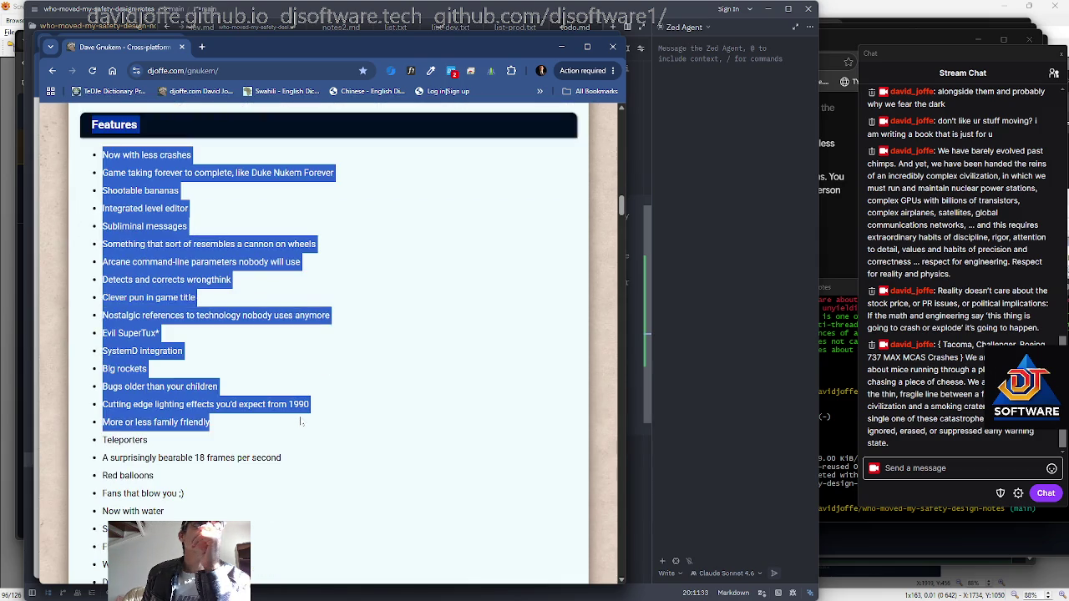
scroll(302, 421, down, 1)
drag(301, 421, 301, 435)
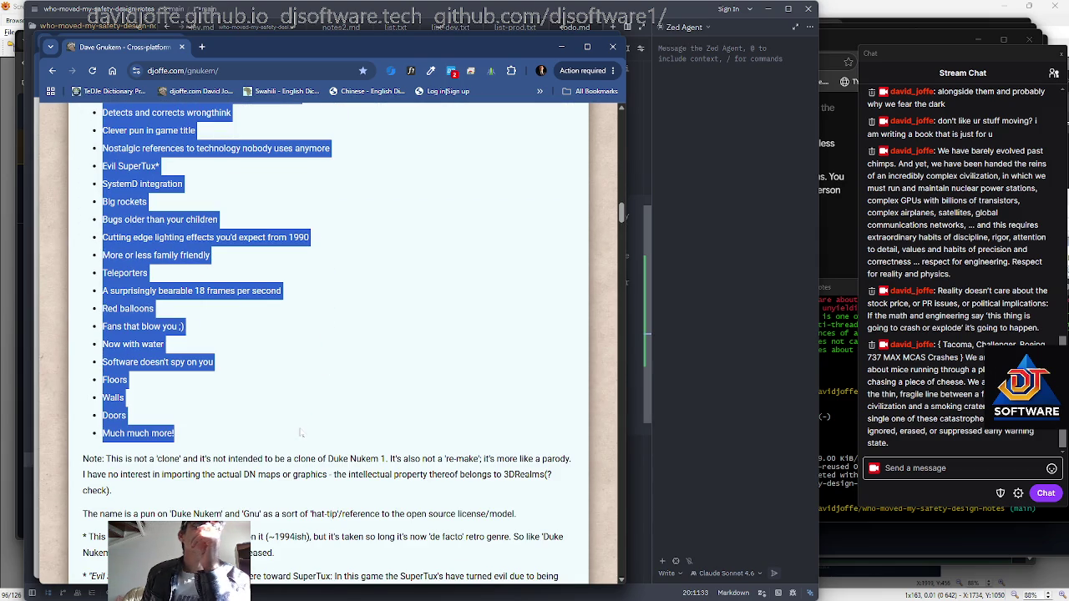
right_click(215, 333)
click(250, 352)
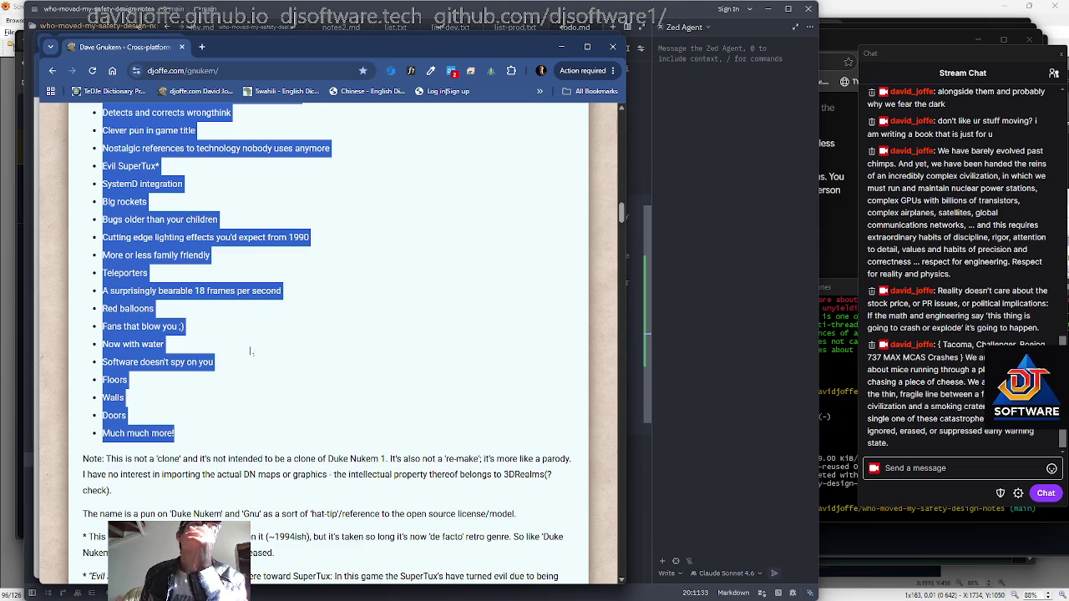
scroll(259, 357, up, 2)
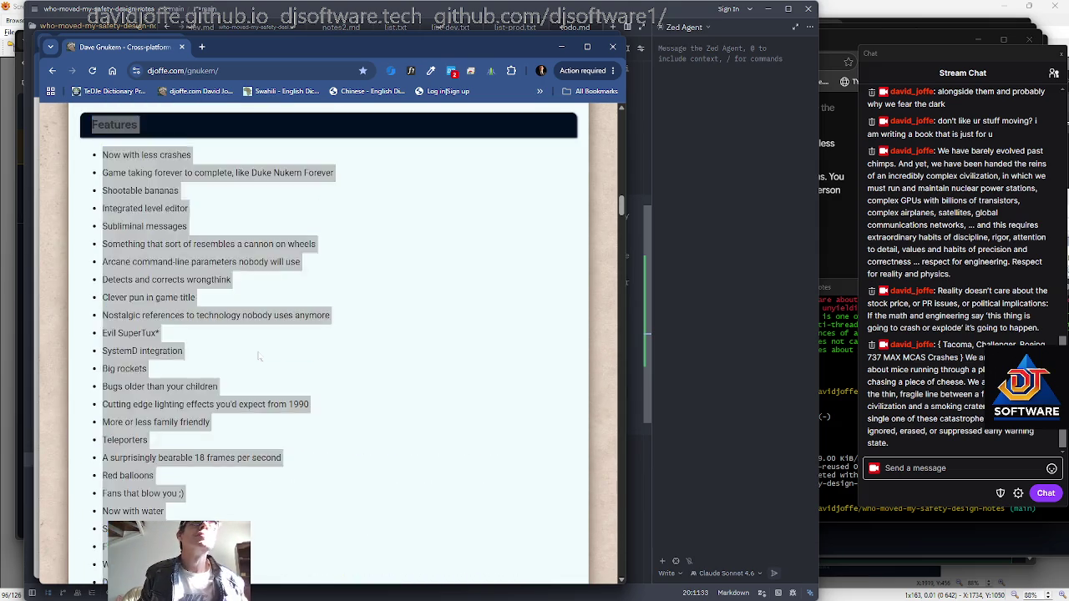
Load a GitHub fan profile page in a new browser tab
key(ctrl+t)
text(github.com/dav)
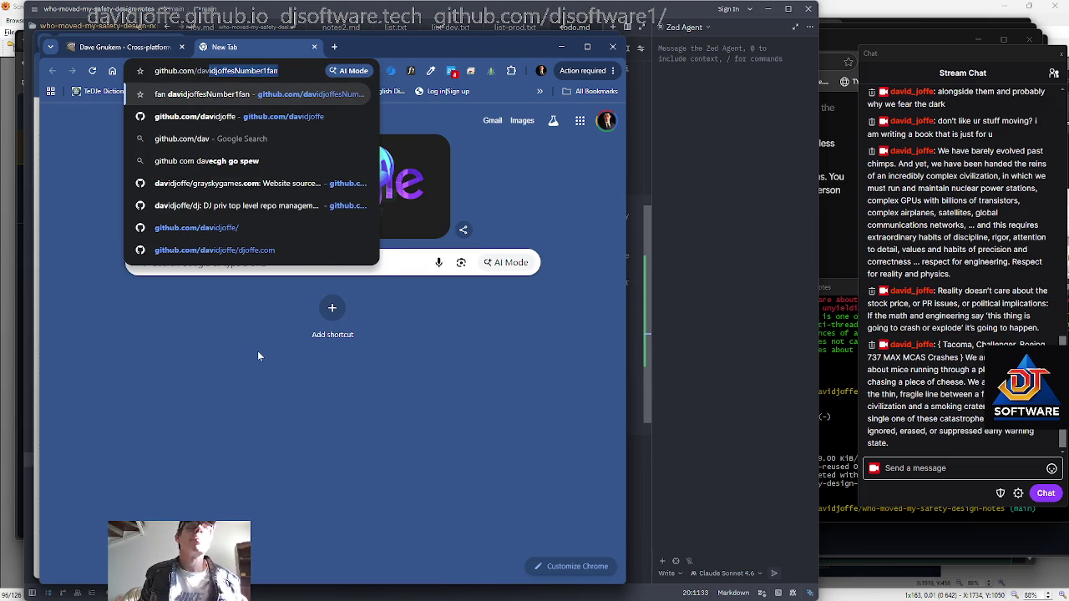
text(idjoffesNumber1fan)
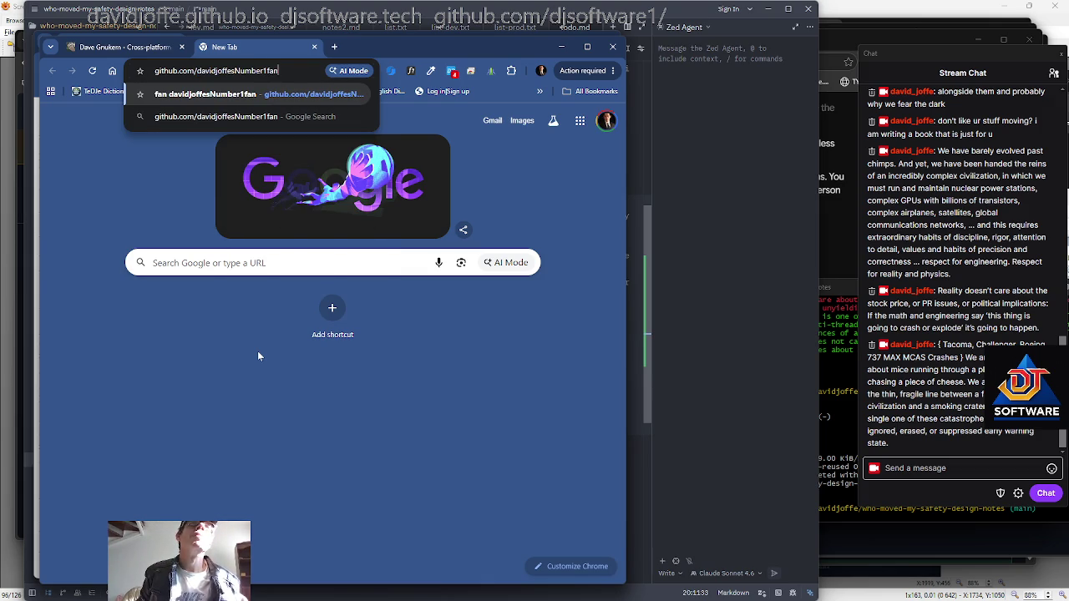
key(Return)
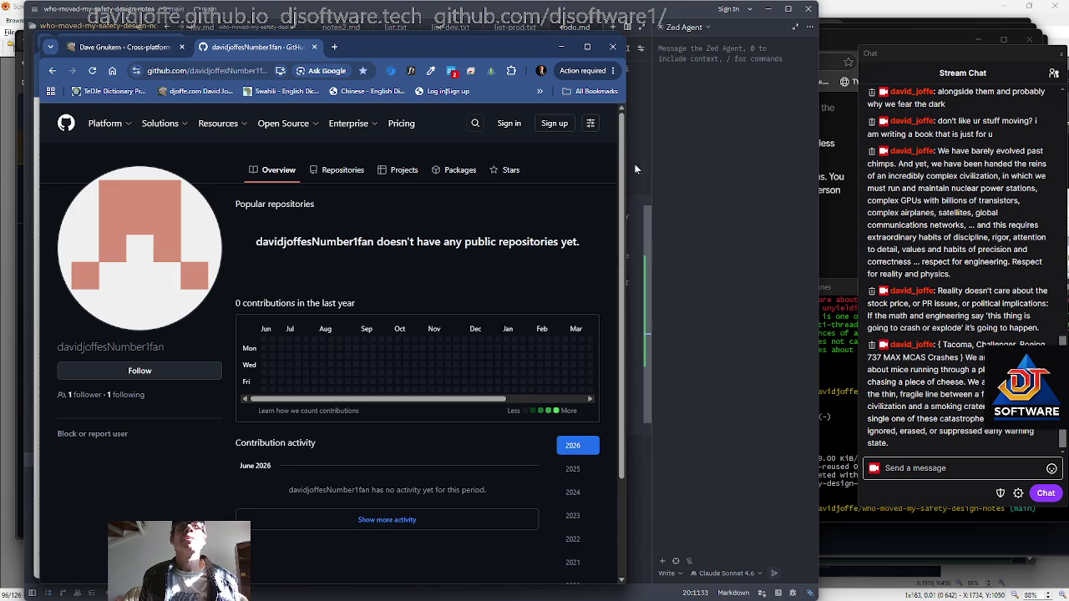
Widen the browser window in two drags, then start a new browser window
drag(625, 158, 678, 160)
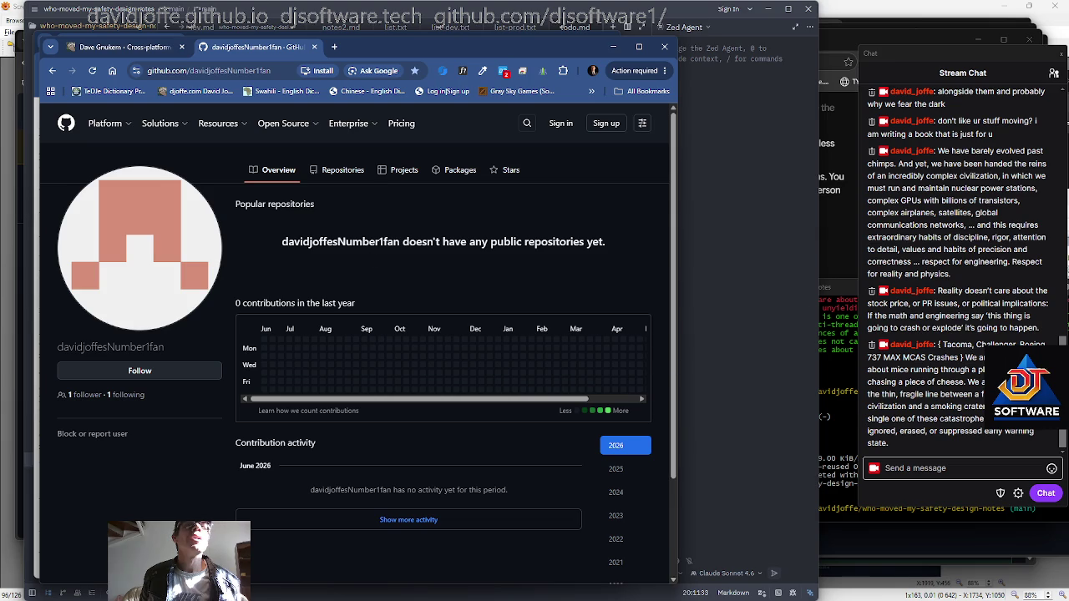
drag(675, 159, 756, 167)
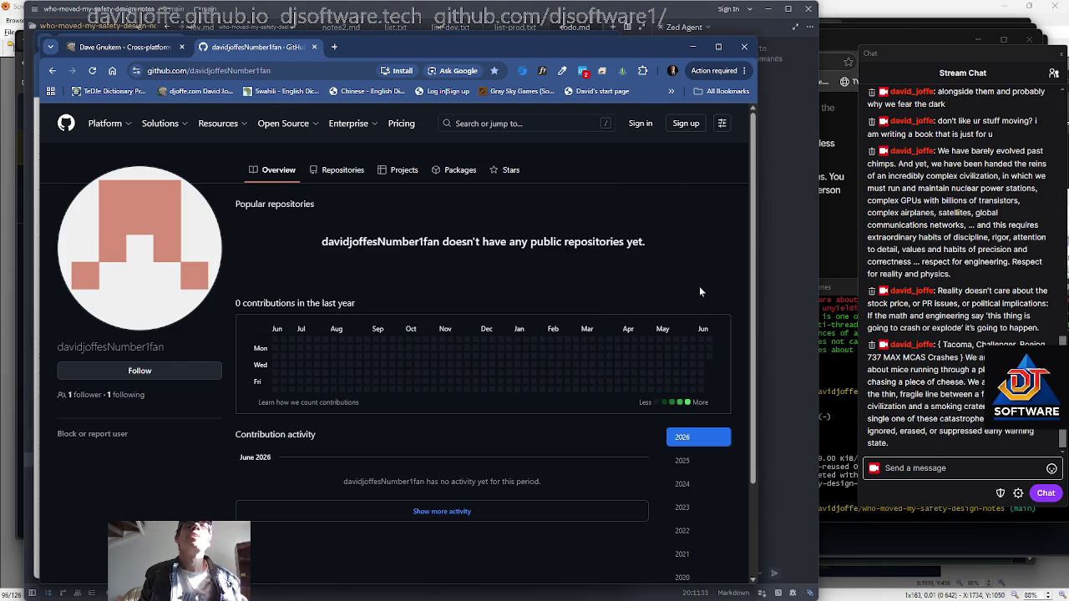
key(ctrl+n)
Navigate the new window to the dave_gnukem project's GitHub address
text(github.com/djsoftware1)
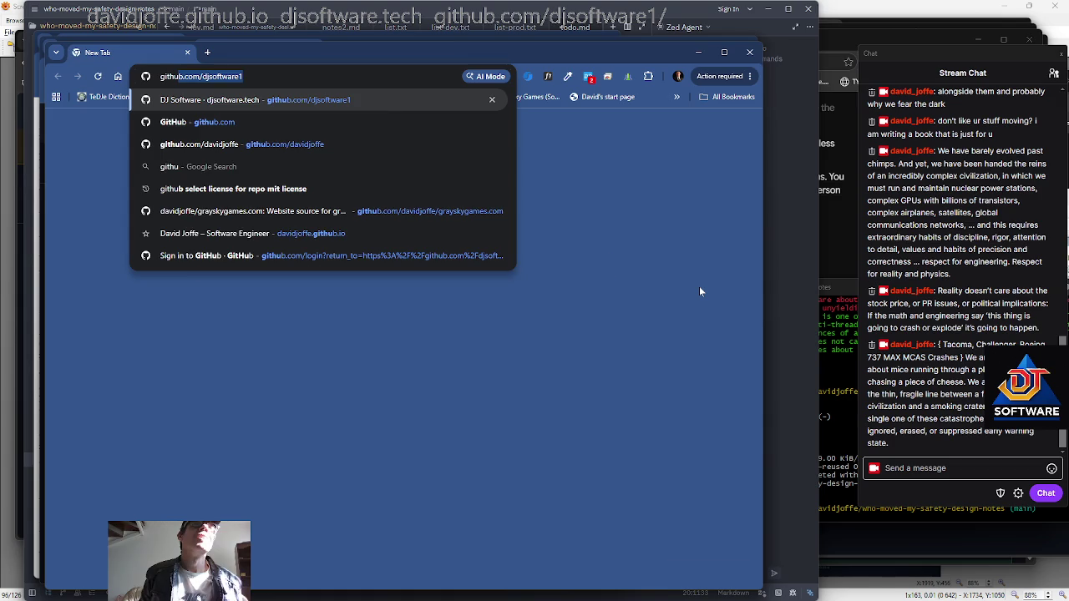
key(ctrl+shift+Left)
text(d)
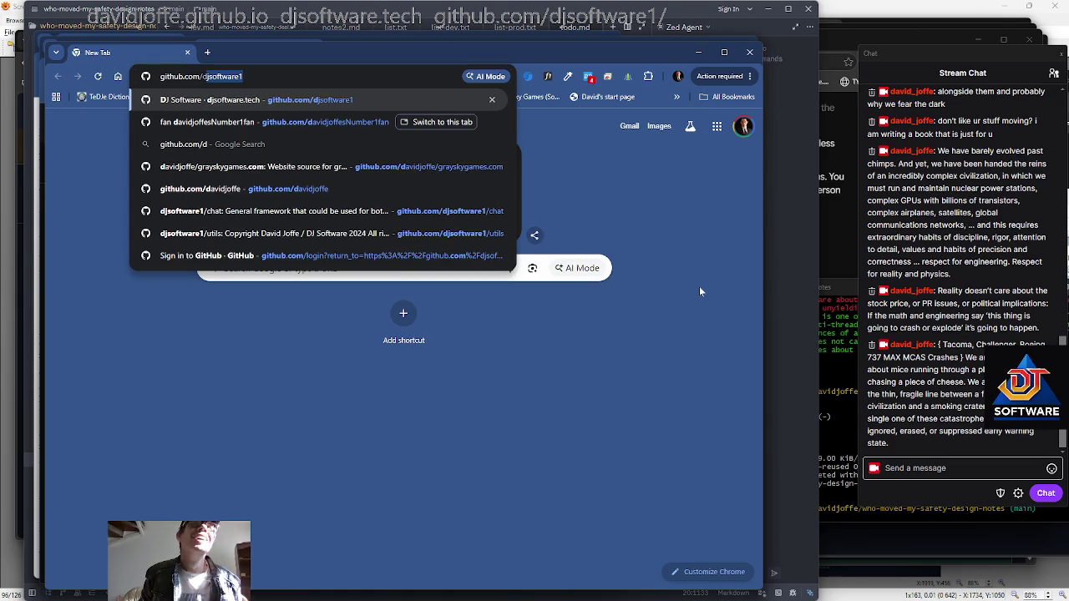
text(avidjoffe)
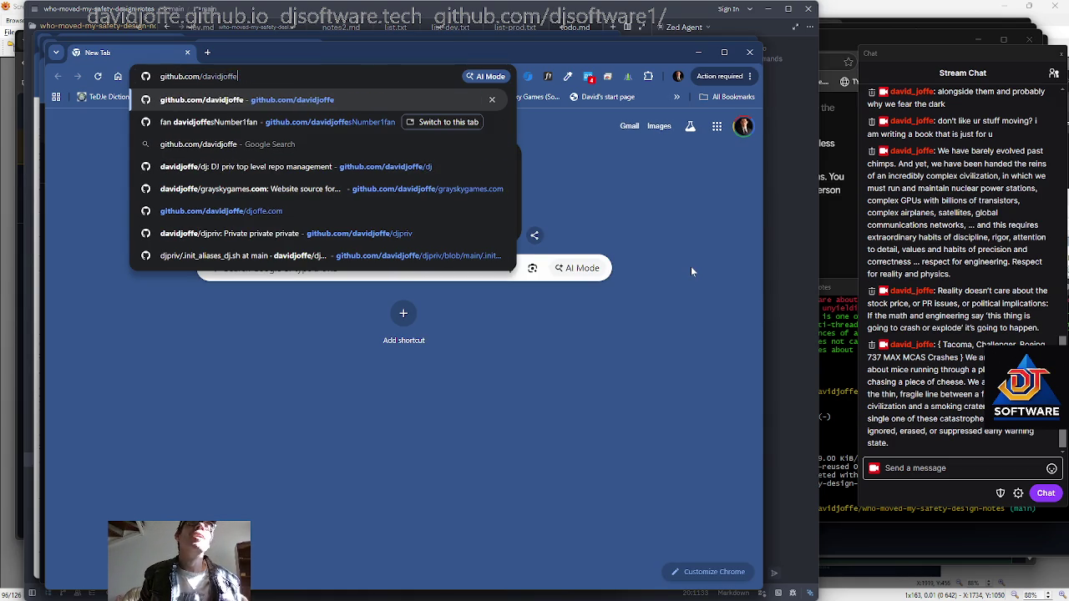
text(/dj)
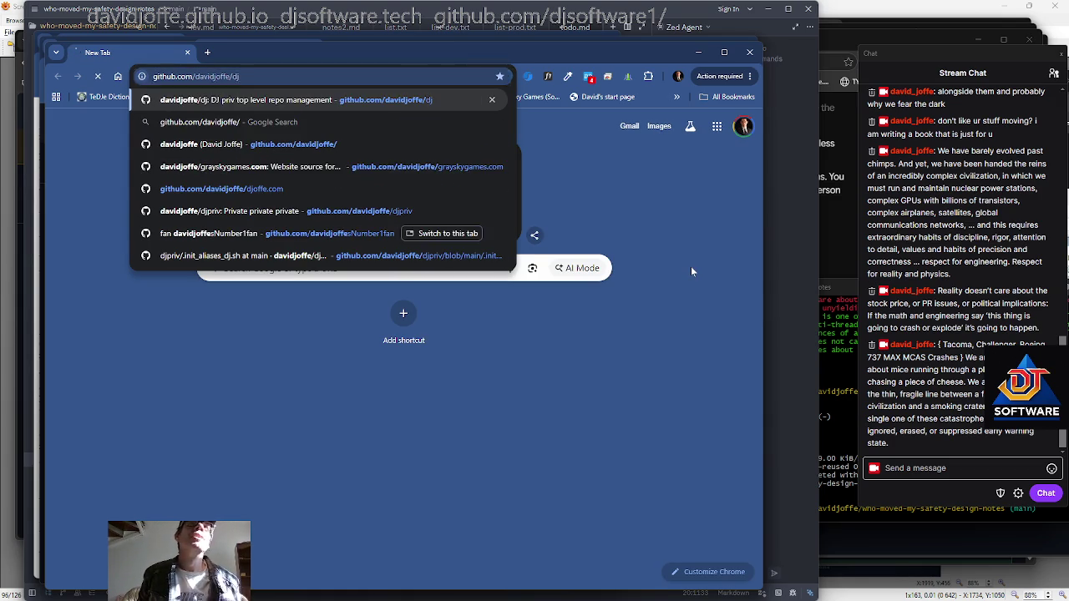
key(Return)
key(F1)
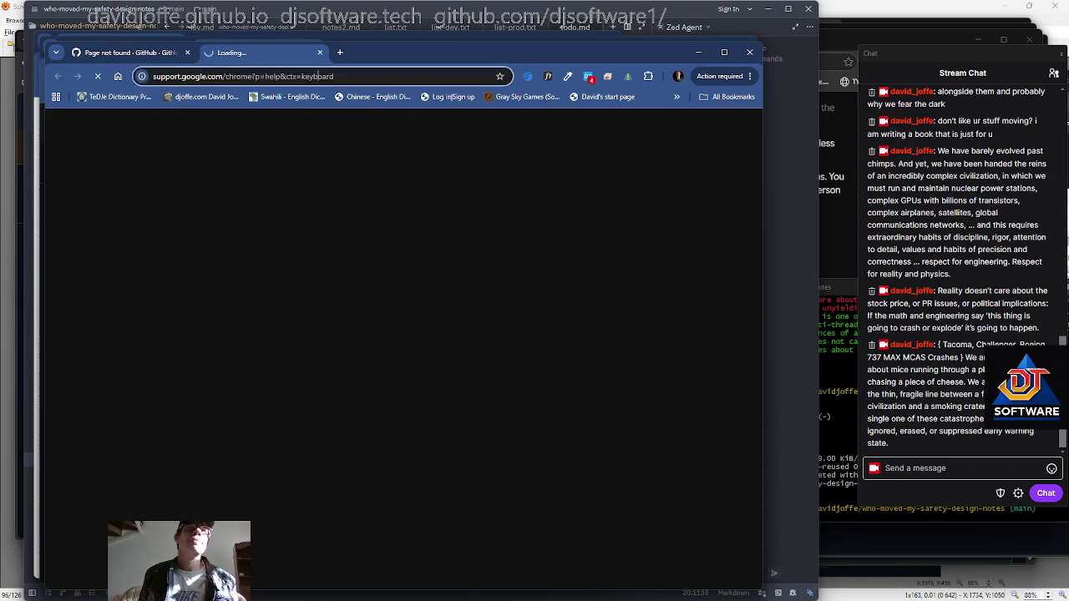
click(315, 76)
text(github.)
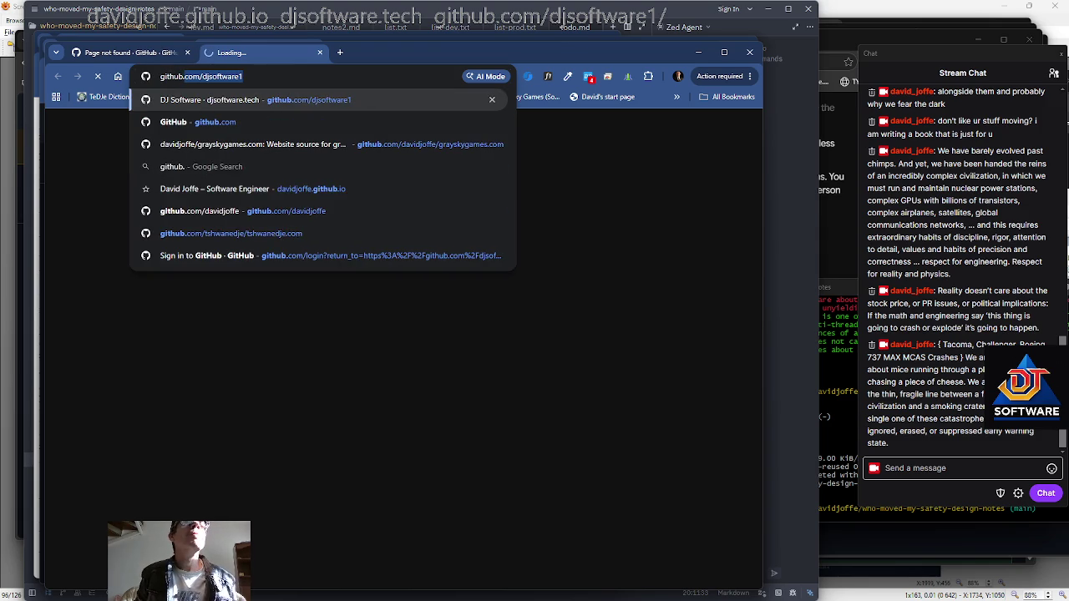
text(com/davidjoffe/)
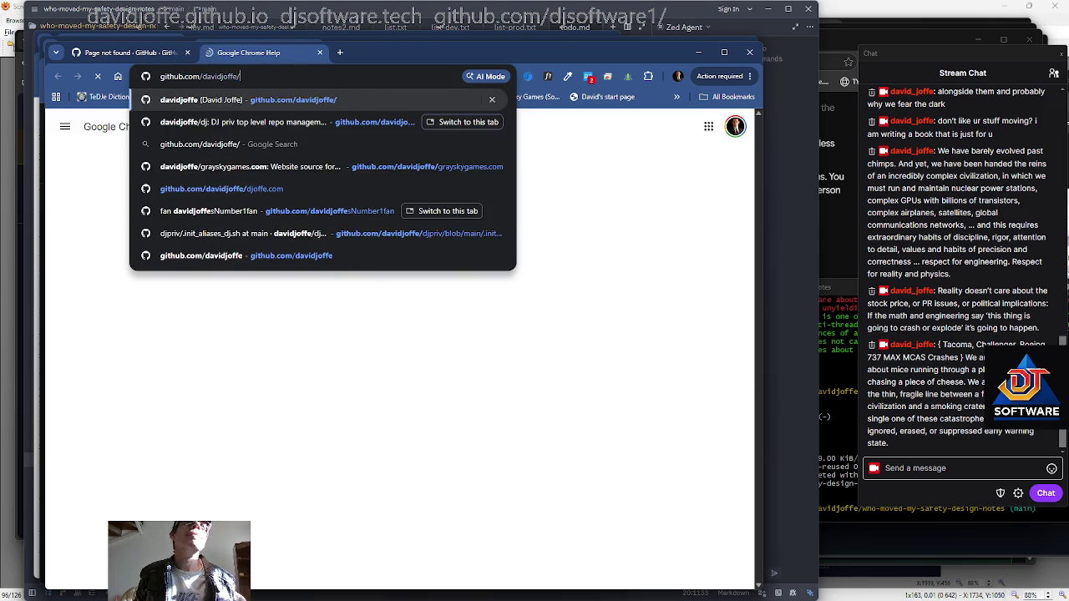
key(Return)
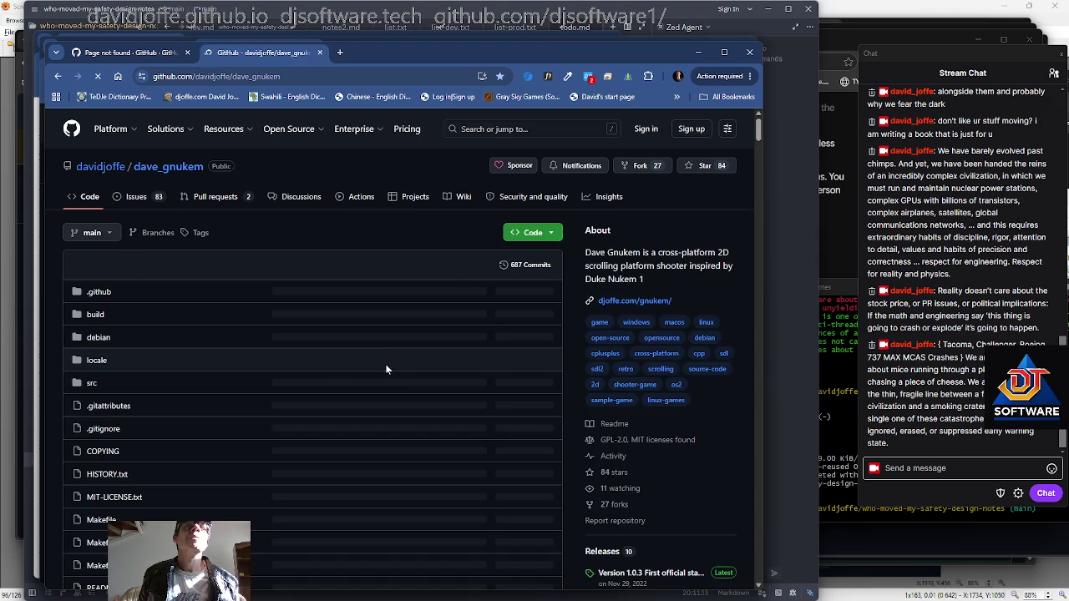
Scroll the README down to its Features section and start selecting it
scroll(265, 354, down, 5)
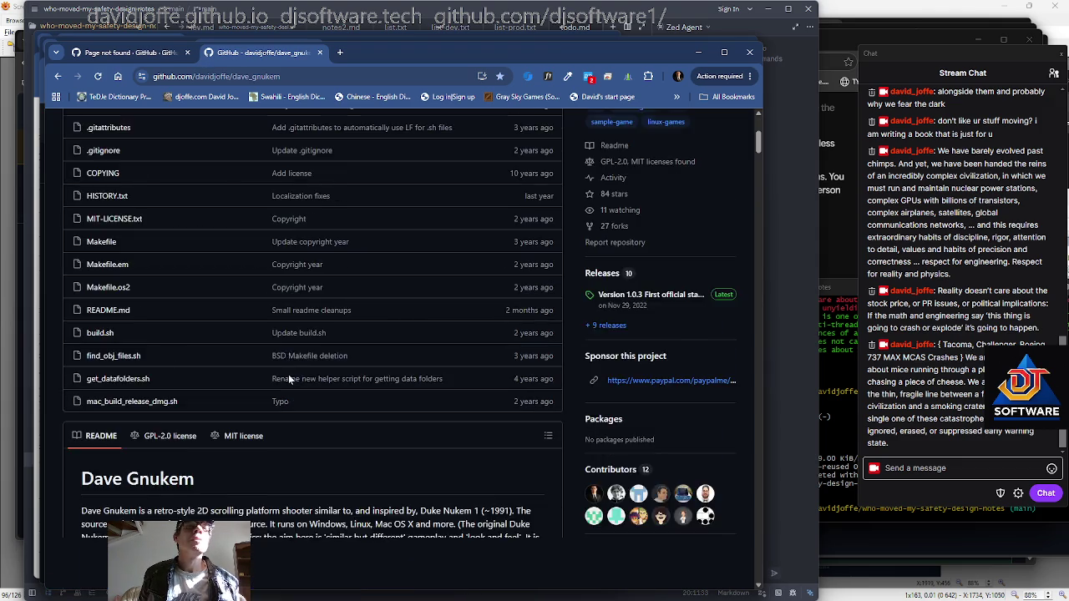
scroll(266, 355, down, 5)
scroll(266, 358, down, 2)
scroll(267, 361, down, 5)
scroll(266, 362, down, 5)
scroll(267, 362, down, 3)
mouse_move(107, 231)
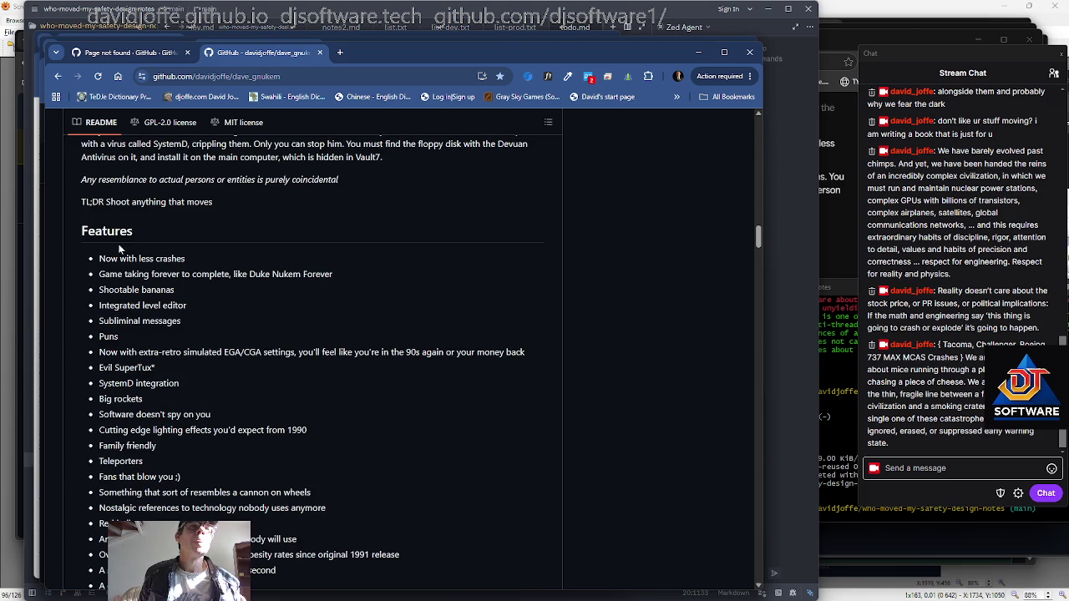
drag(73, 230, 193, 283)
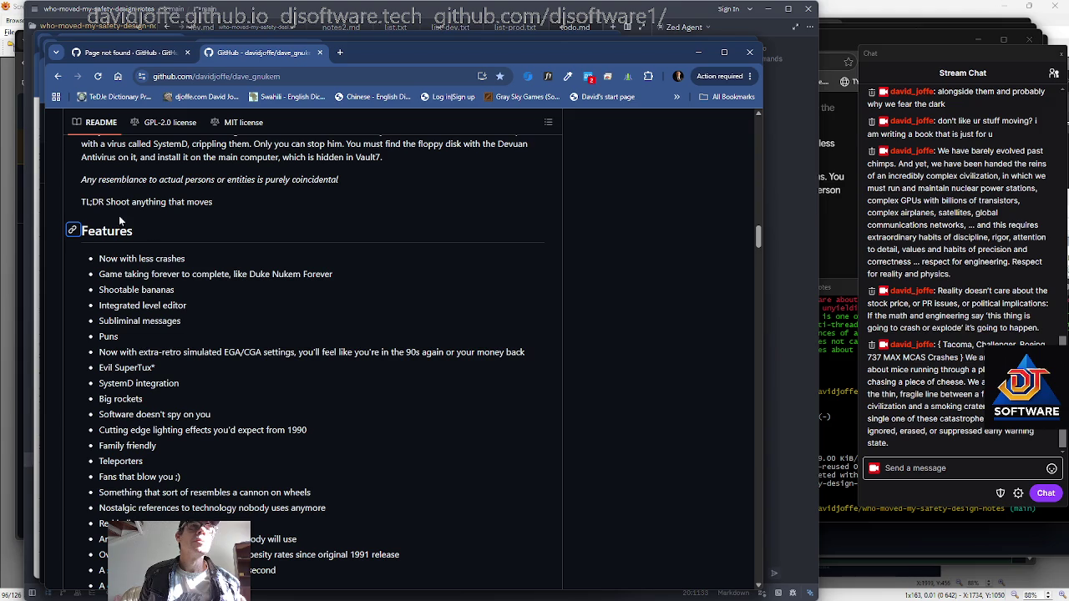
drag(120, 230, 223, 274)
Select the whole README Features list from its heading through 'Much much more!'
mouse_move(77, 230)
mouse_down()
mouse_move(212, 272)
mouse_move(275, 321)
mouse_up()
scroll(265, 368, down, 5)
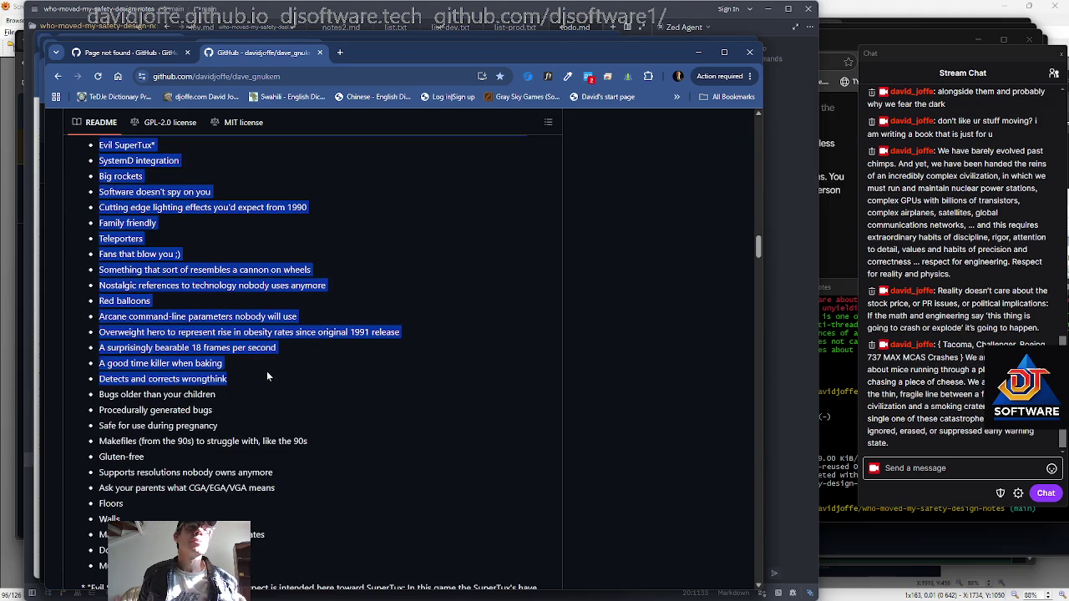
drag(267, 371, 217, 388)
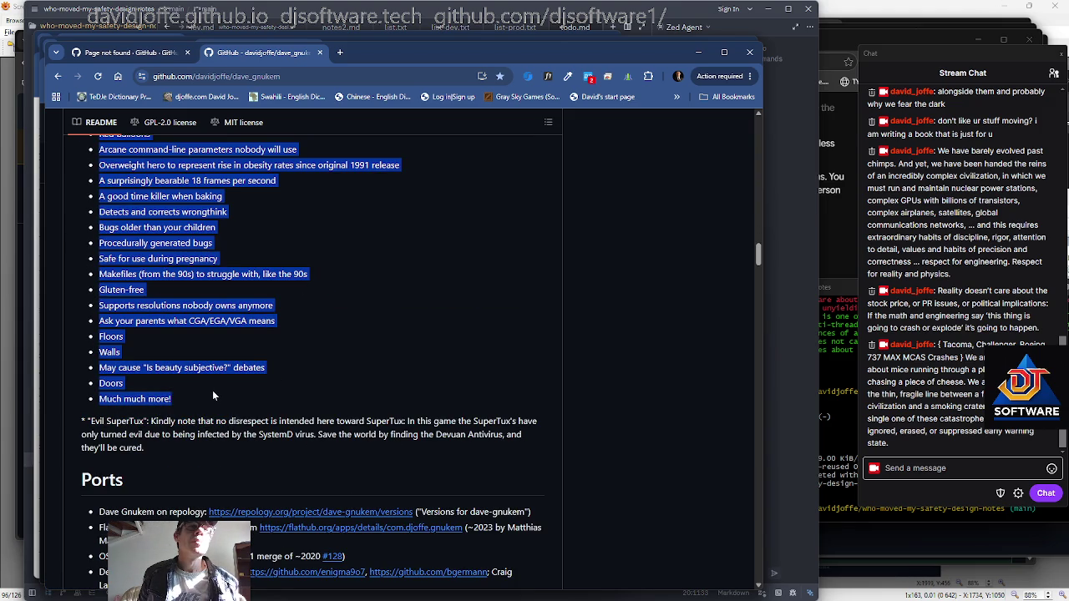
key(alt+Tab)
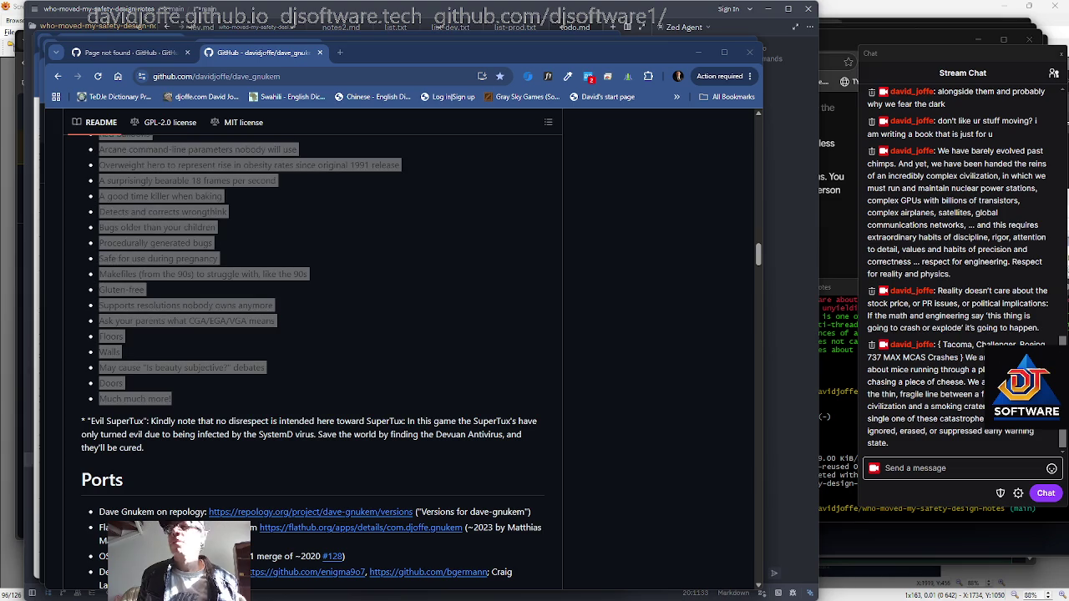